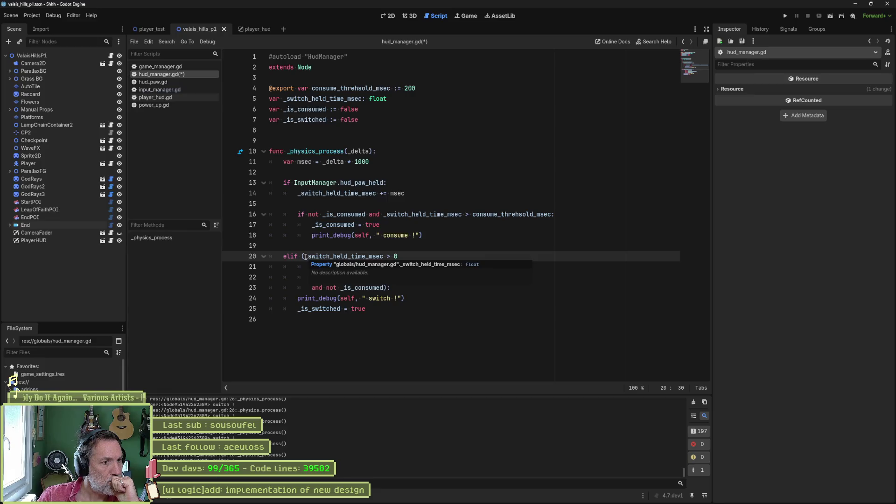
Step: Select all of hud_manager.gd, including its 200 msec switch/consume _physics_process logic
{"action": "double_click", "coordinate": [342, 256]}
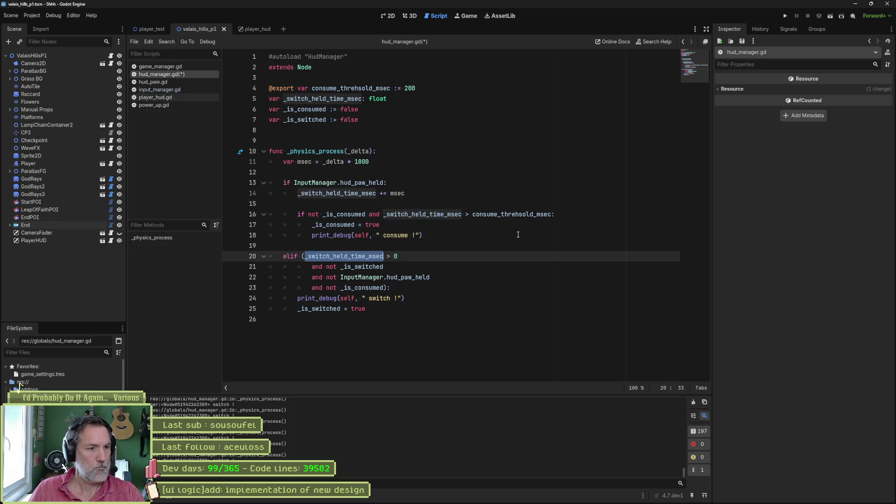
{"action": "left_click", "coordinate": [518, 235]}
{"action": "key", "text": "ctrl+a"}
{"action": "key", "text": "ctrl+c"}
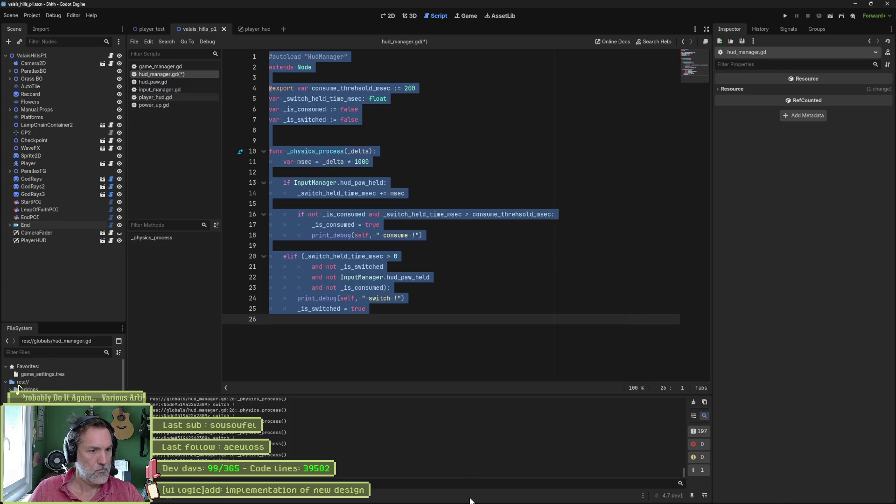
Step: Go to the Claude tab in the browser and start a fresh chat
{"action": "left_click", "coordinate": [402, 496]}
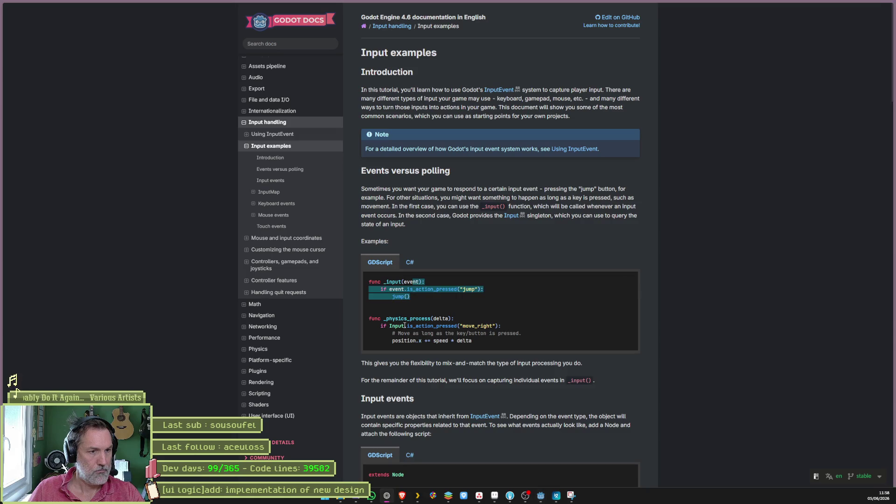
{"action": "mouse_move", "coordinate": [21, 128]}
{"action": "left_click", "coordinate": [45, 66]}
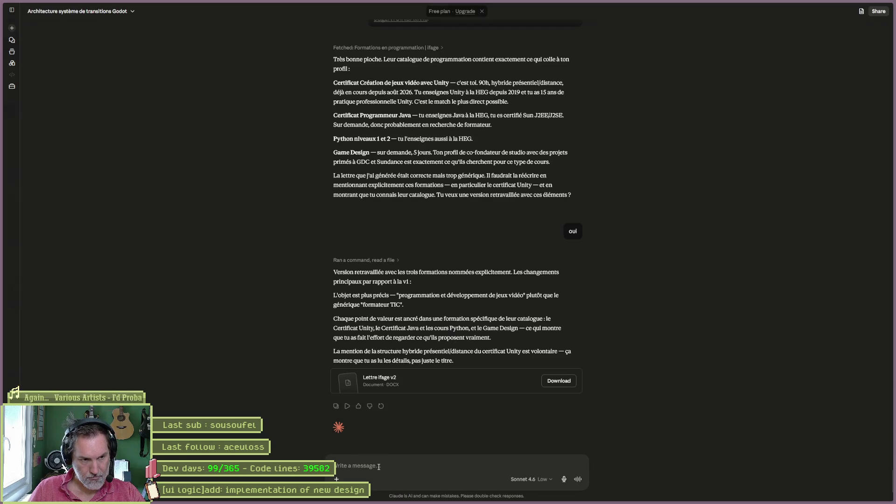
{"action": "key", "text": "ctrl+t"}
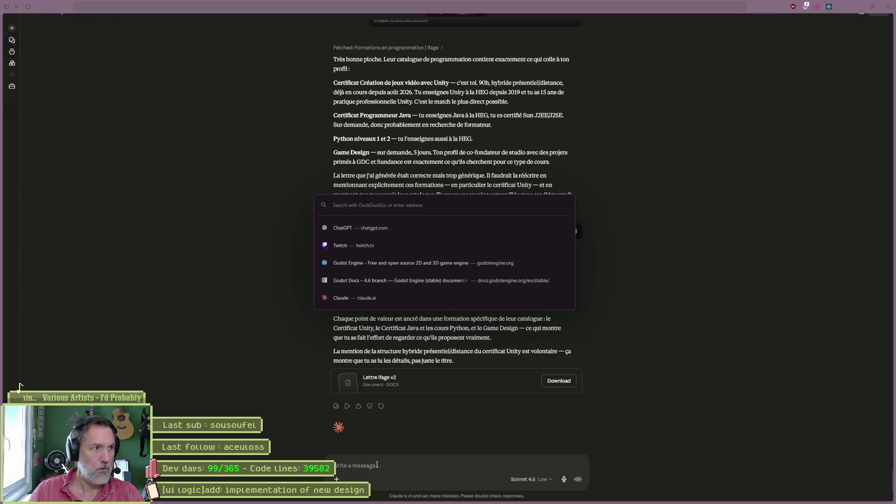
{"action": "left_click", "coordinate": [12, 28]}
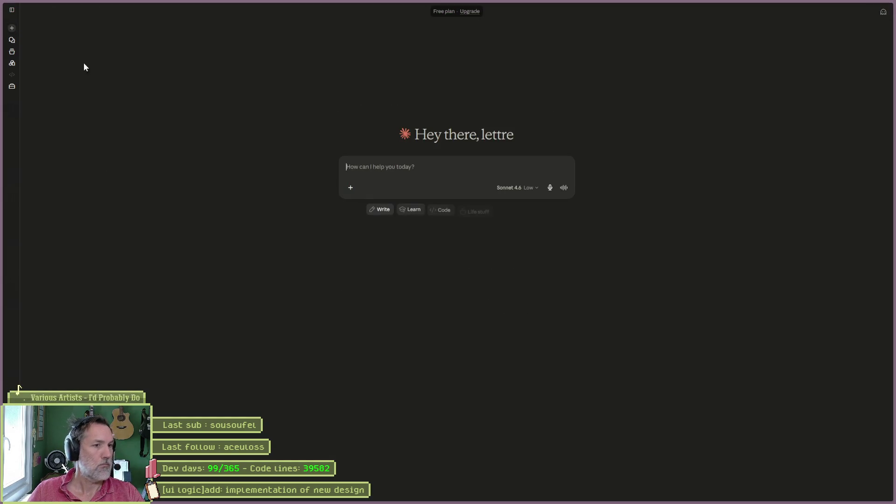
Step: Ask Claude, with the script pasted, how to detect a short switch press versus a held consume; copy its corrected code
{"action": "type", "text": "je veux "}
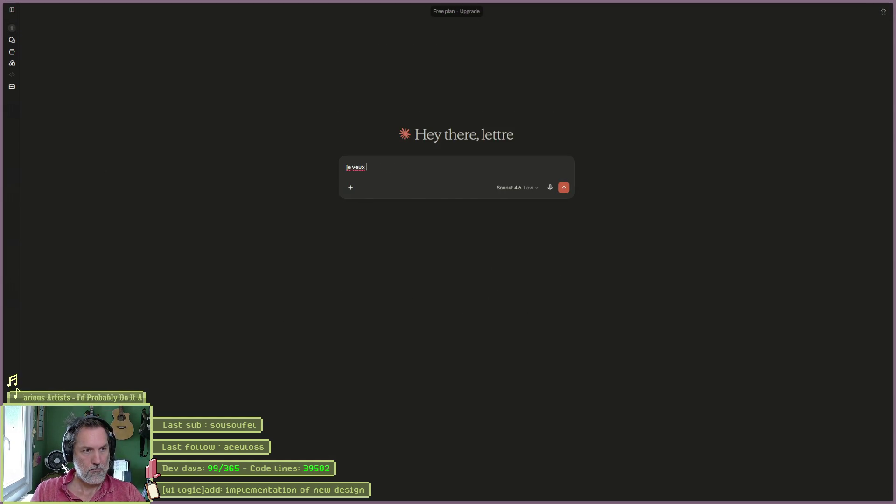
{"action": "type", "text": "detecter un s"}
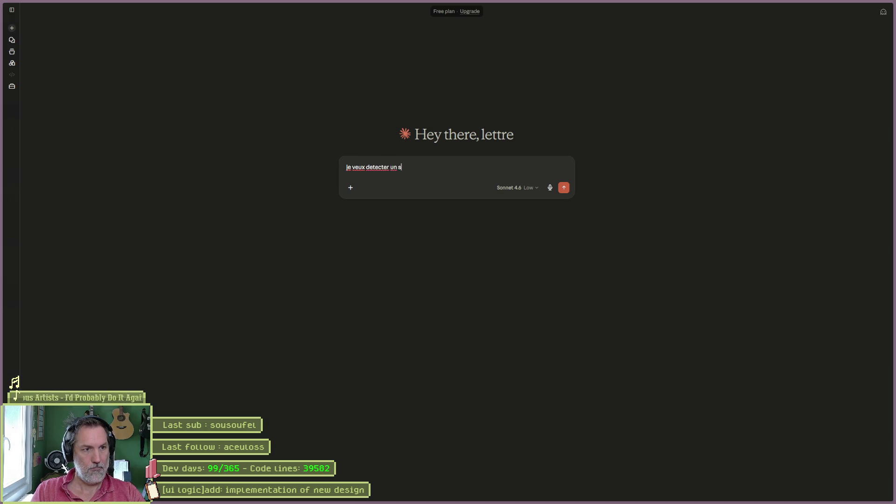
{"action": "type", "text": "witch *("}
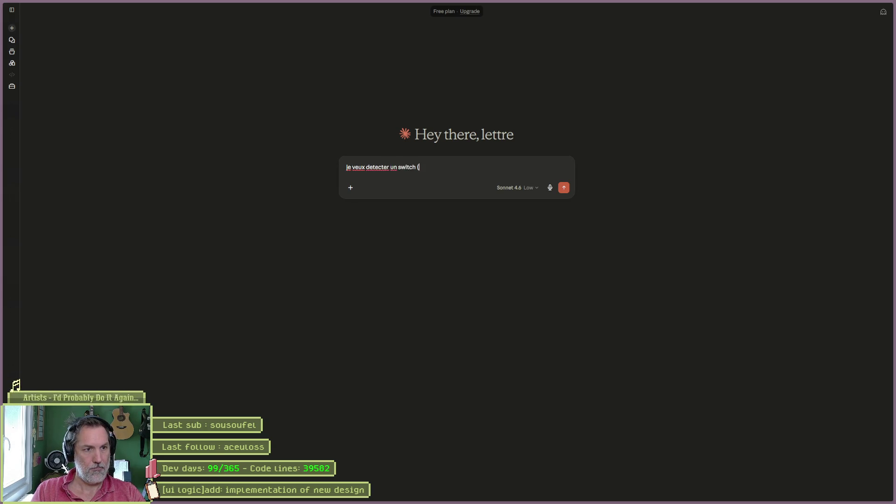
{"action": "type", "text": "input moins du"}
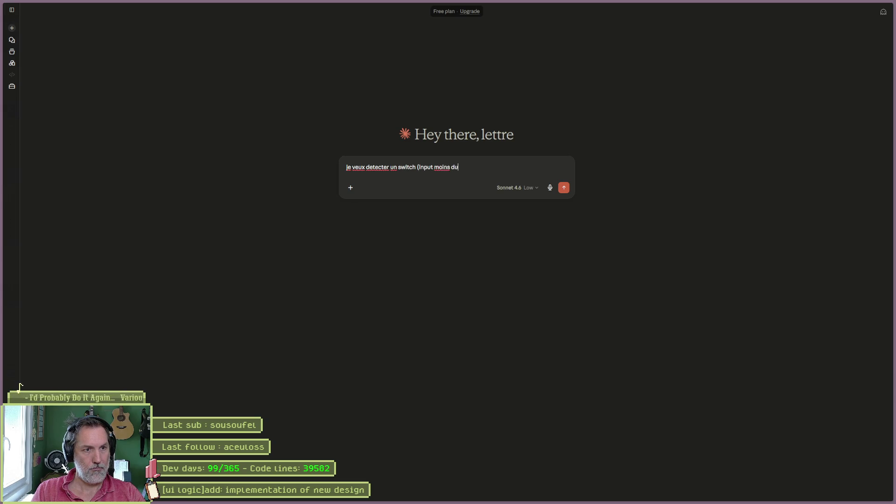
{"action": "key", "text": "BackSpace"}
{"action": "key", "text": "BackSpace"}
{"action": "type", "text": "tenu moins"}
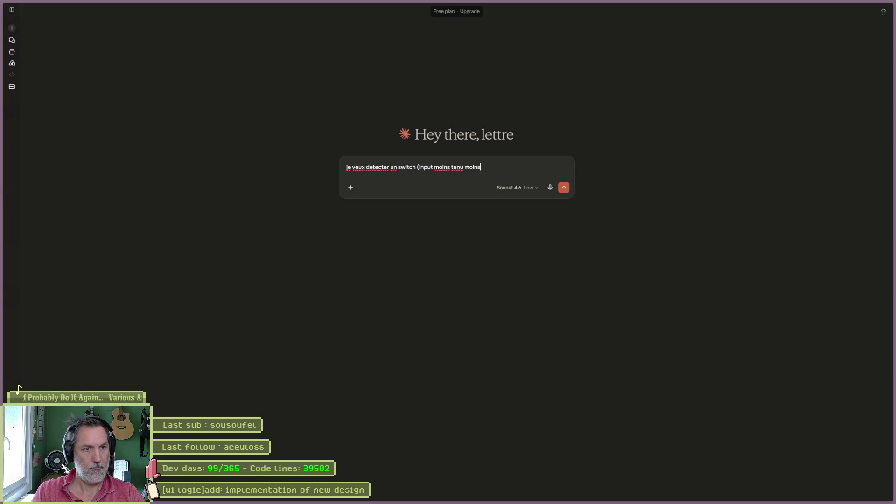
{"action": "type", "text": " de temps que le threshold"}
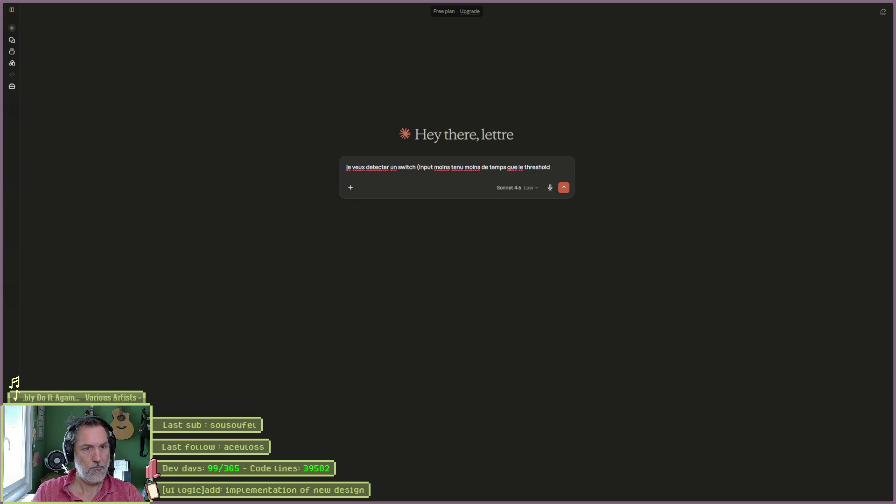
{"action": "type", "text": ") ou consume si au-dela:"}
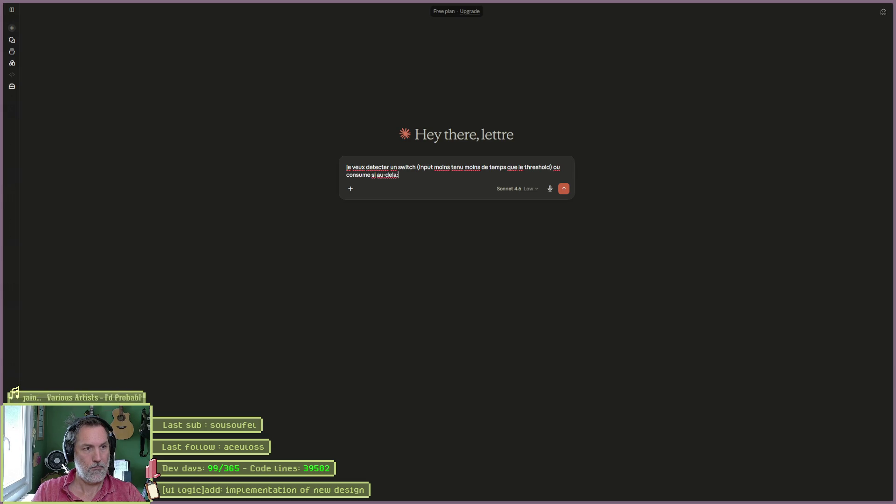
{"action": "key", "text": "ctrl+v"}
{"action": "key", "text": "Return"}
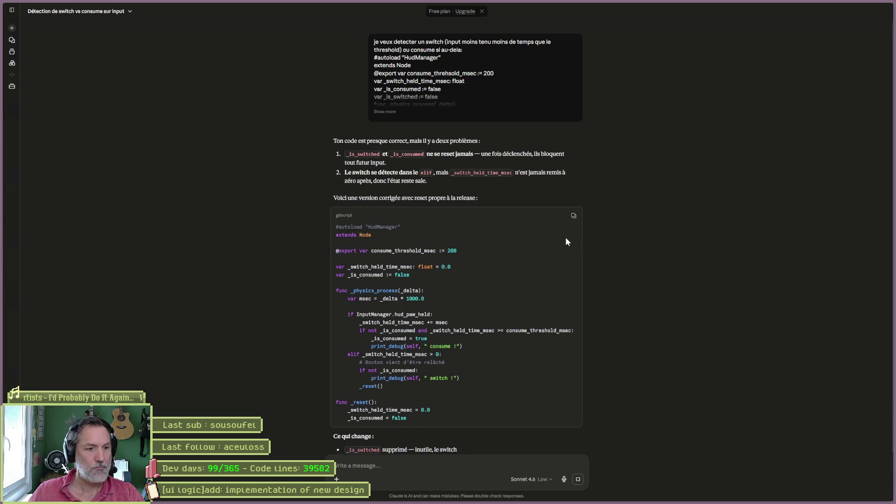
{"action": "left_click", "coordinate": [573, 216]}
{"action": "key", "text": "alt+Tab"}
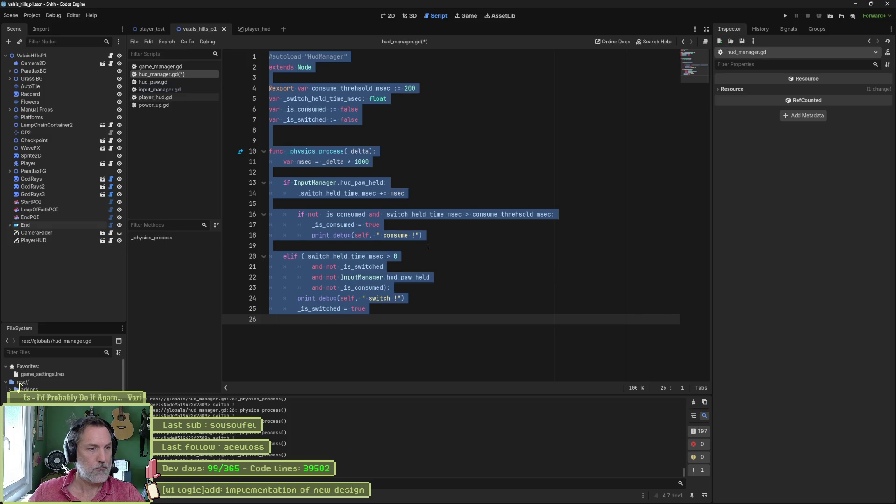
Step: Replace hud_manager.gd with Claude's corrected code, save, and test-run the scene
{"action": "key", "text": "ctrl+v"}
{"action": "key", "text": "ctrl+s"}
{"action": "key", "text": "F6"}
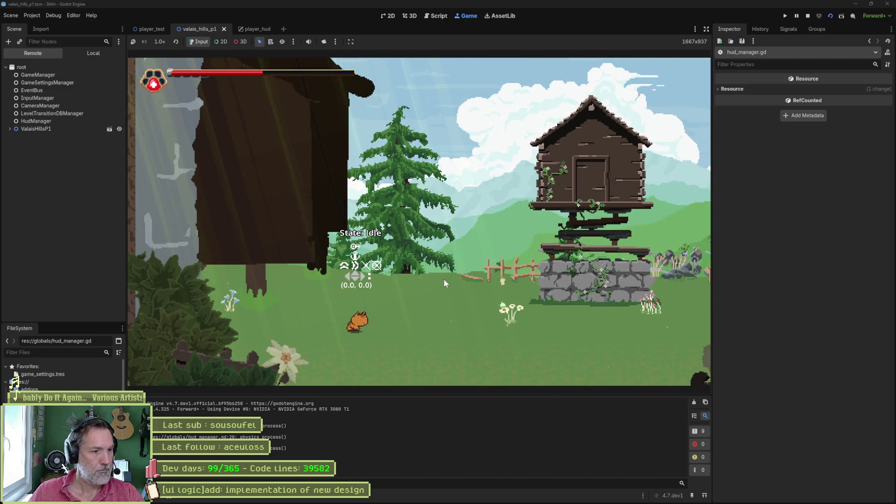
{"action": "key", "text": "F8"}
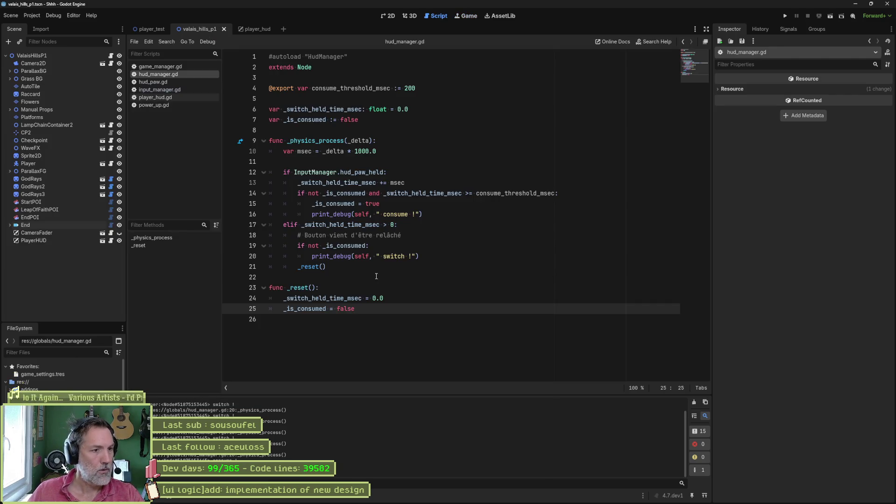
Step: Add blank lines before _physics_process and func _reset(), and delete the French release comment
{"action": "left_click", "coordinate": [318, 132]}
{"action": "key", "text": "Return"}
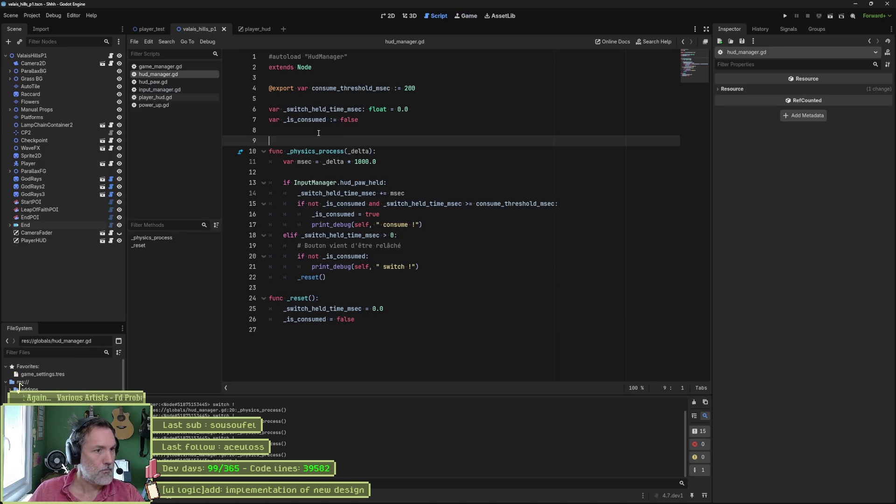
{"action": "left_click", "coordinate": [320, 288]}
{"action": "key", "text": "Return"}
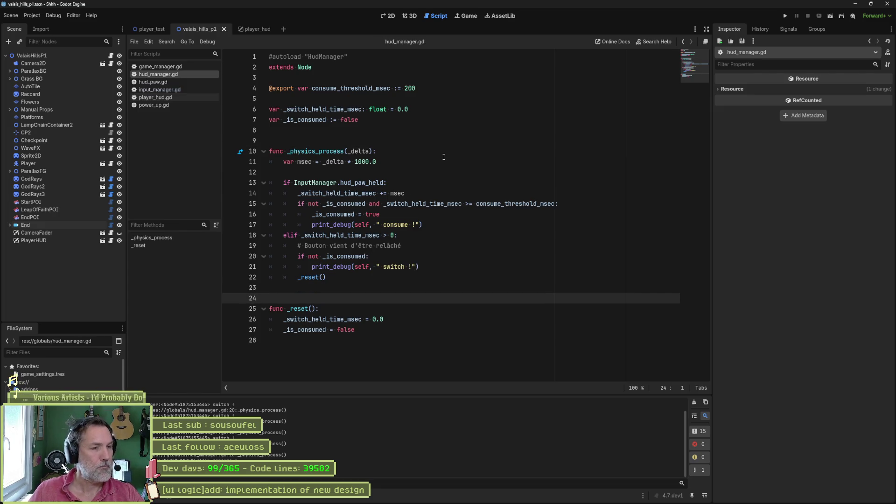
{"action": "left_click", "coordinate": [406, 245]}
{"action": "key", "text": "ctrl+shift+k"}
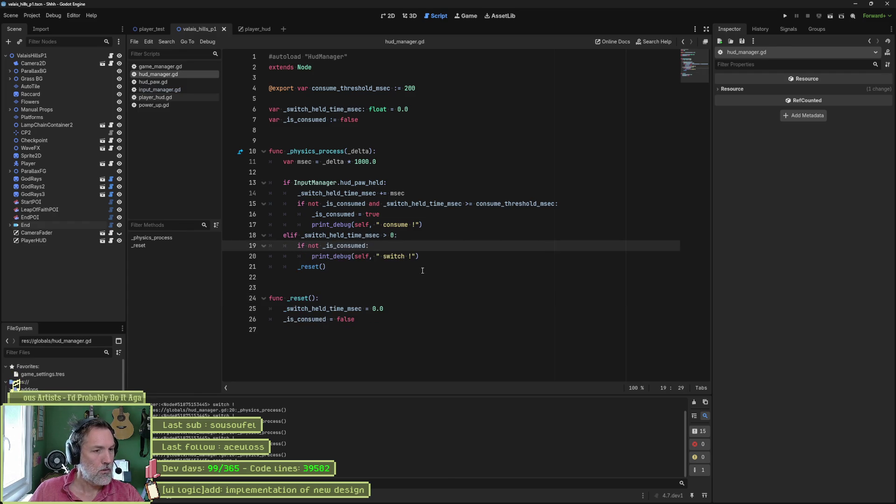
{"action": "left_click", "coordinate": [441, 260]}
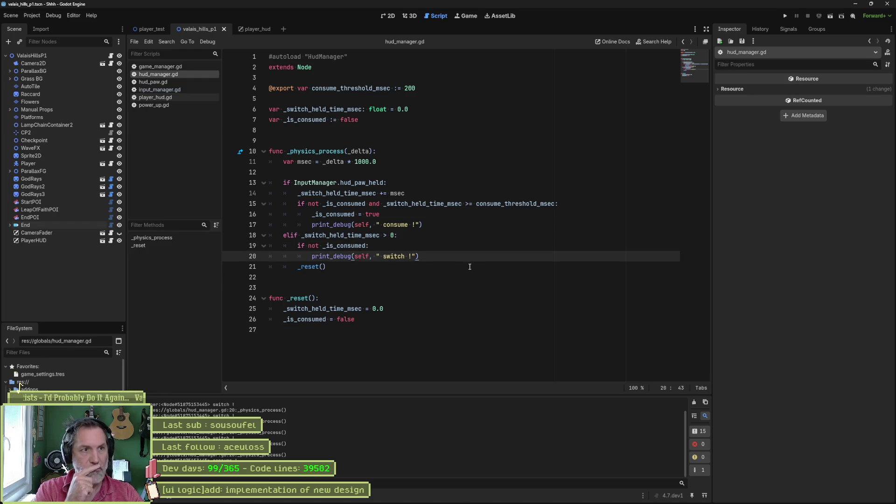
{"action": "left_click", "coordinate": [431, 78]}
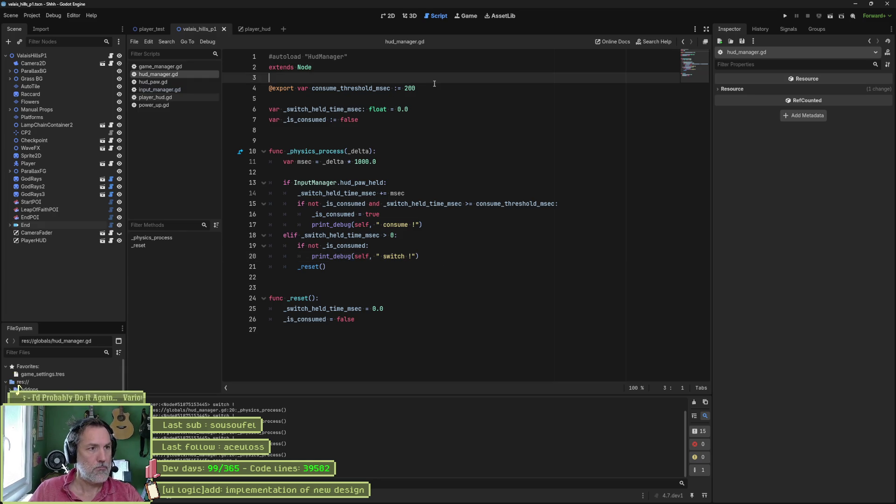
Step: Declare signal switch(_is_health: bool) below extends Node and save
{"action": "key", "text": "Return"}
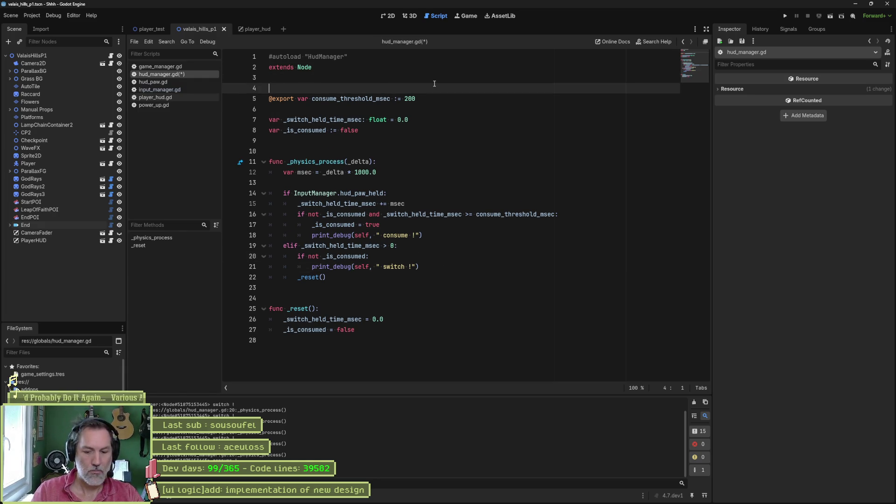
{"action": "type", "text": "signal "}
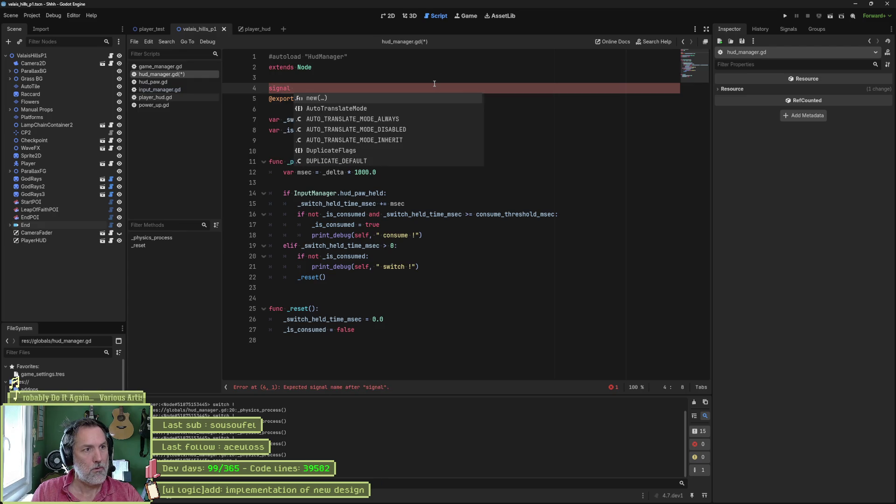
{"action": "type", "text": "switch"}
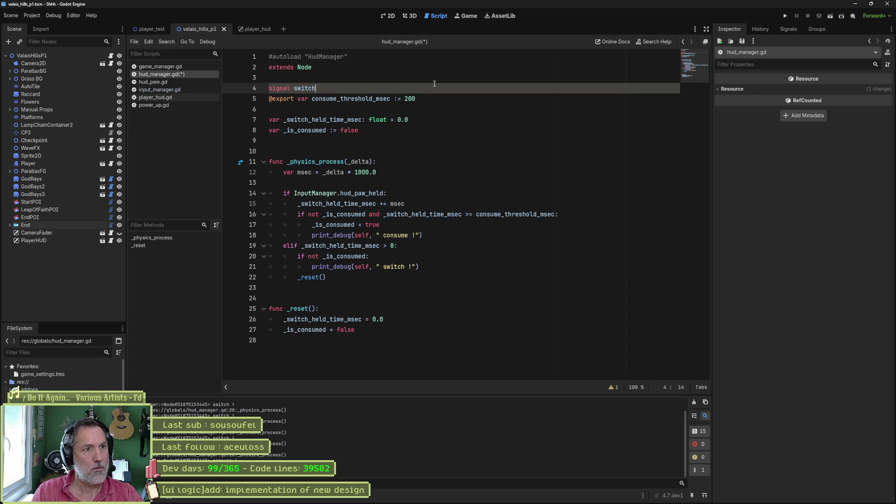
{"action": "type", "text": "("}
{"action": "type", "text": "_is_health"}
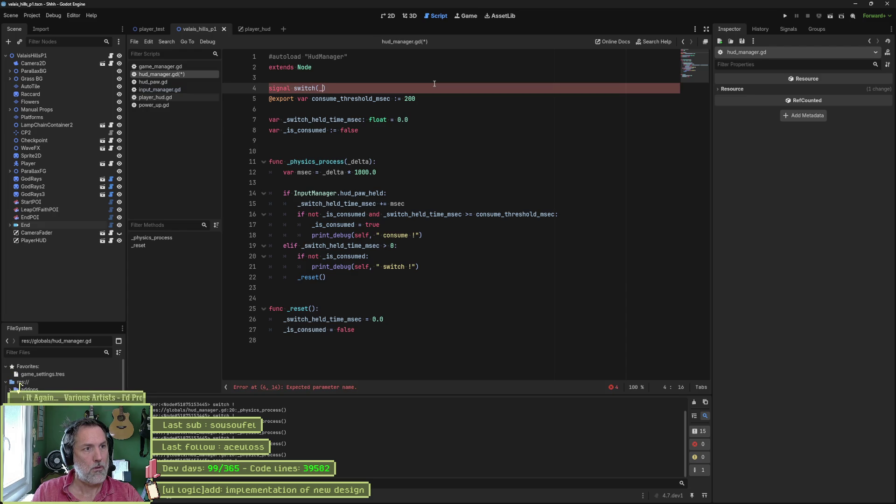
{"action": "type", "text": ": bool"}
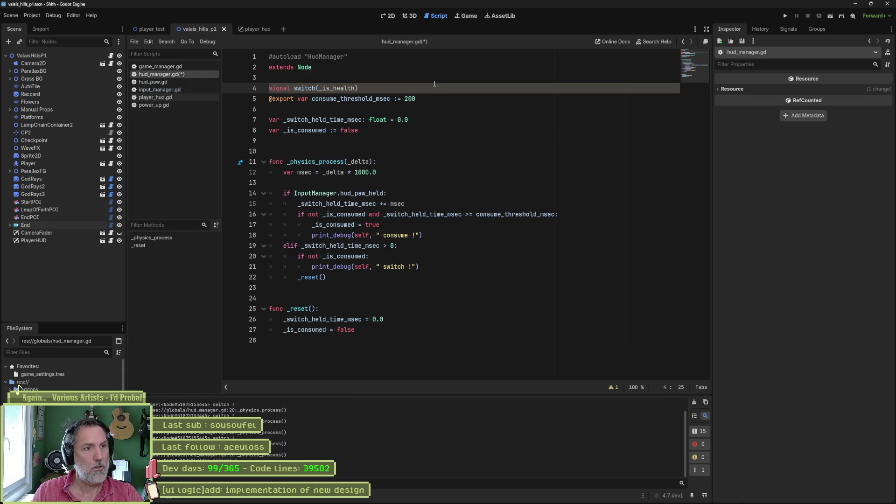
{"action": "left_click", "coordinate": [434, 85]}
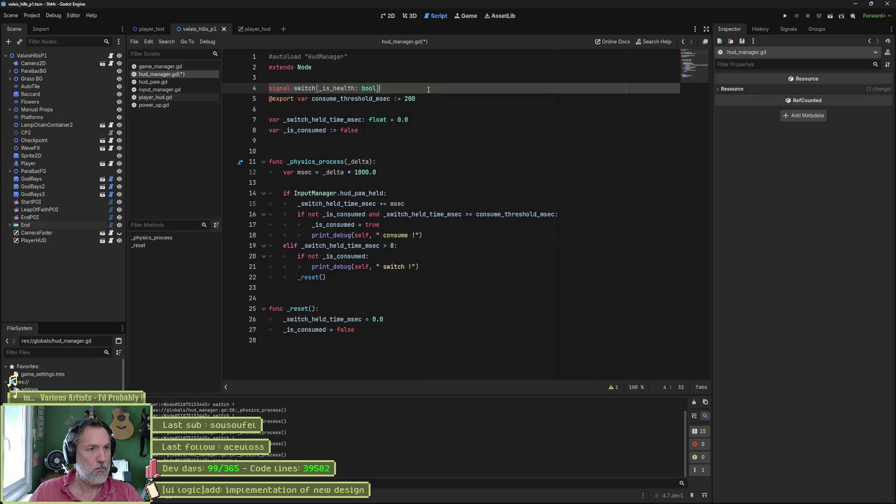
{"action": "key", "text": "Return"}
{"action": "key", "text": "ctrl+s"}
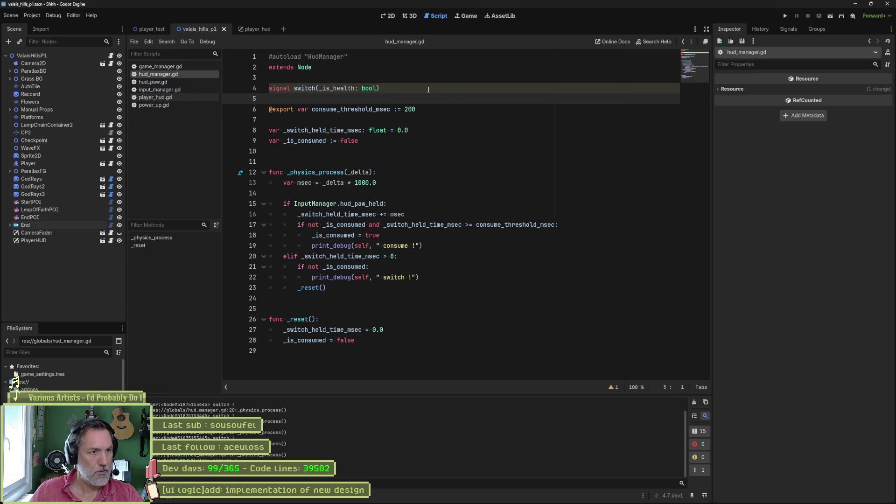
{"action": "double_click", "coordinate": [313, 88]}
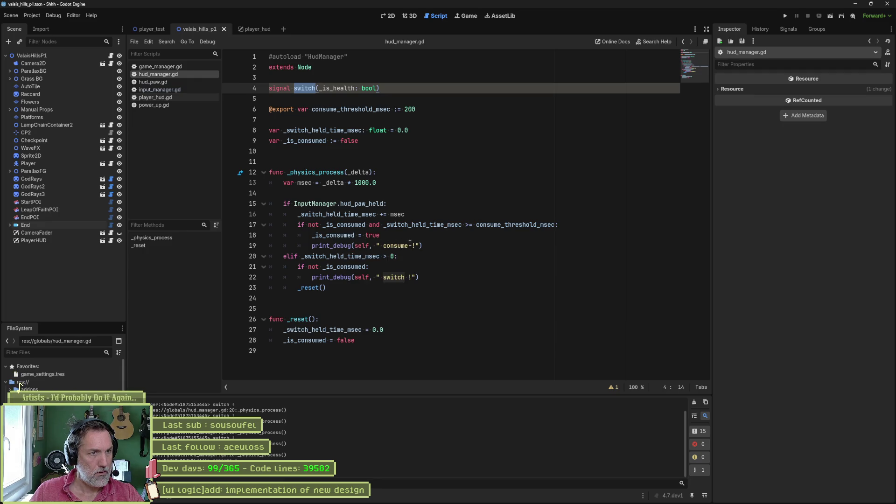
Step: Start a switch.emit(true) line below the switch debug print
{"action": "left_click", "coordinate": [431, 274]}
{"action": "key", "text": "Return"}
{"action": "type", "text": "switch"}
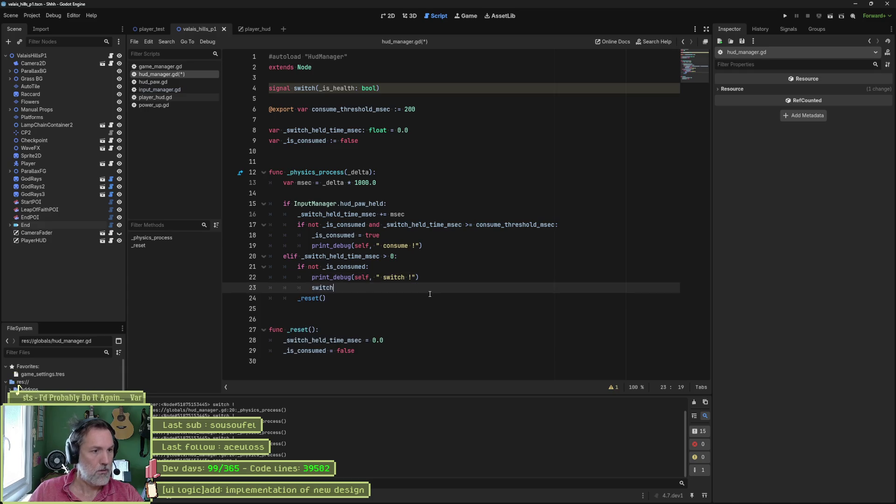
{"action": "type", "text": ".emit(true"}
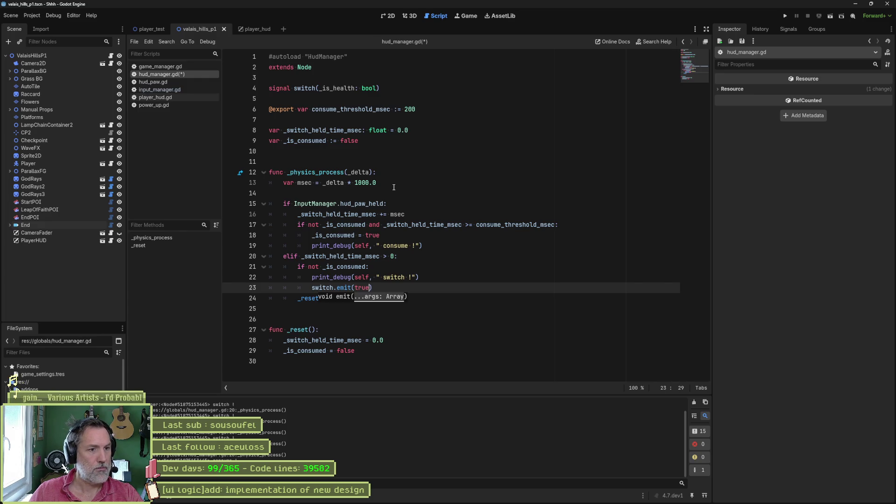
Step: Add var _is_health := true after the _is_consumed declaration
{"action": "left_click", "coordinate": [420, 140]}
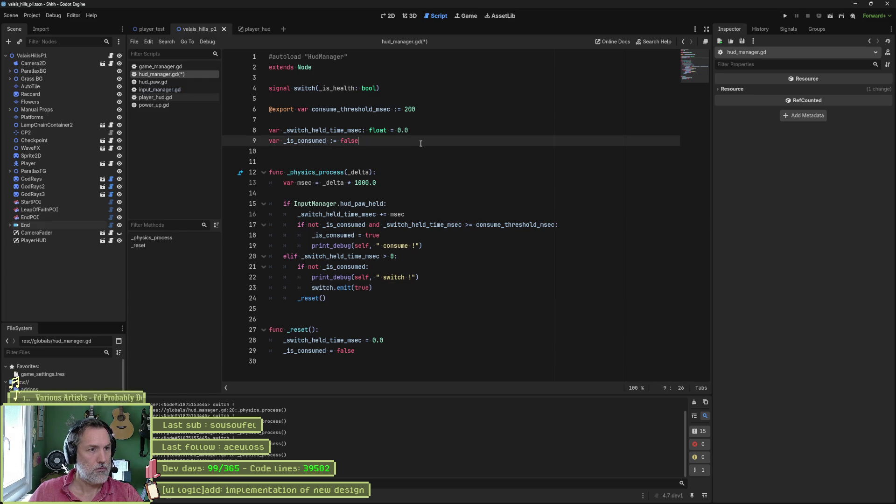
{"action": "key", "text": "Return"}
{"action": "type", "text": "var "}
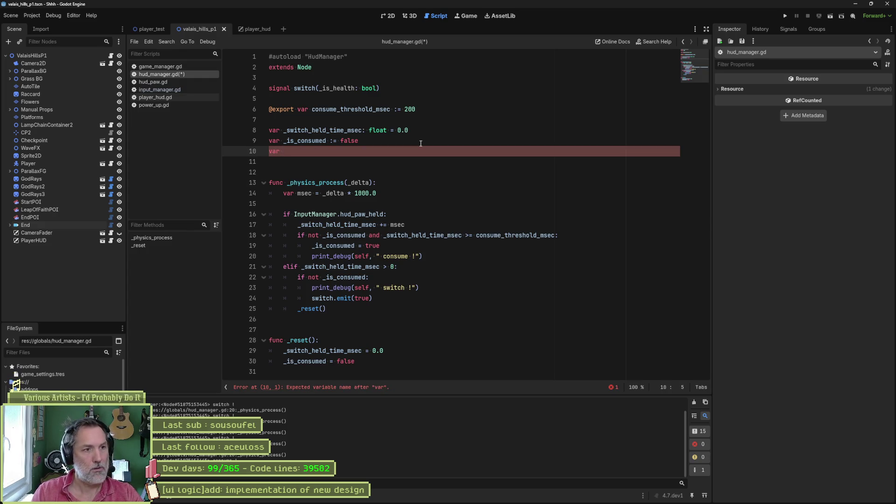
{"action": "type", "text": "_is_h"}
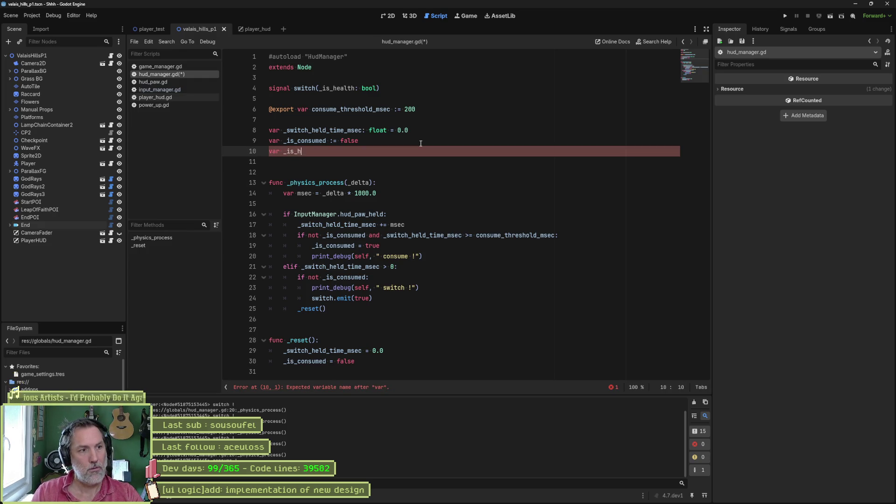
{"action": "type", "text": "ealth := true"}
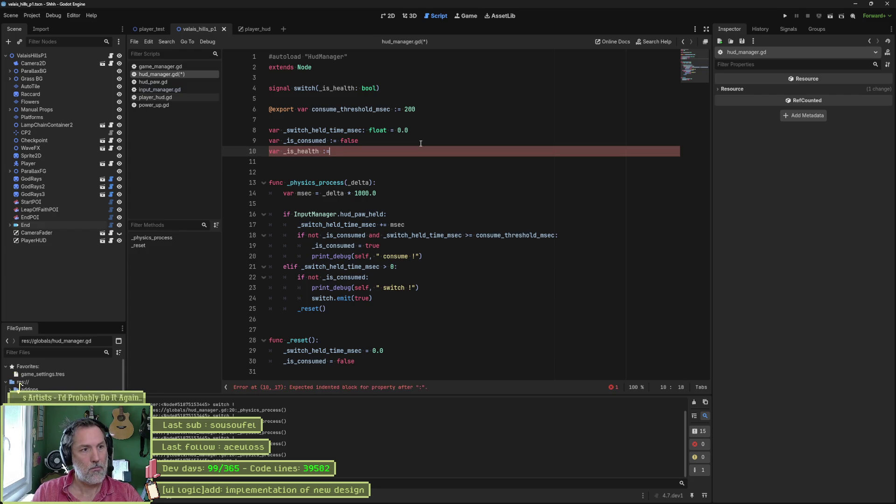
{"action": "double_click", "coordinate": [299, 151]}
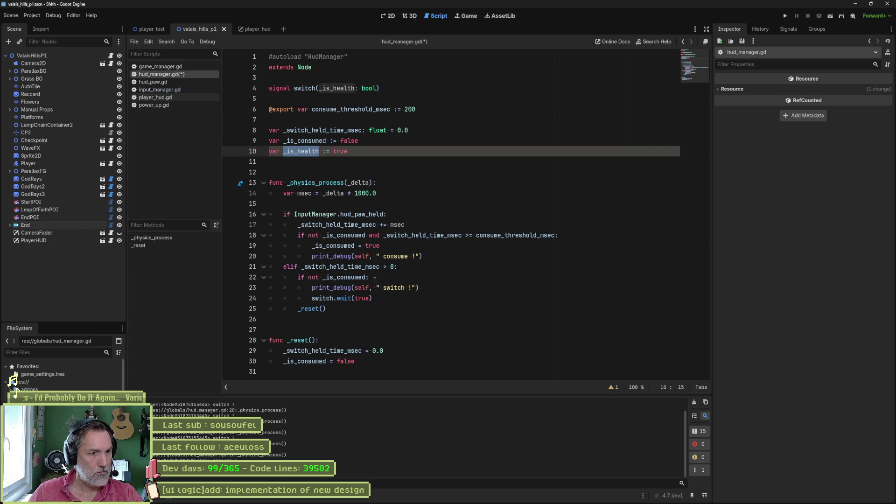
Step: Toggle _is_health = !_is_health before the emit and emit switch(_is_health), then save
{"action": "left_click", "coordinate": [432, 288]}
{"action": "key", "text": "Return"}
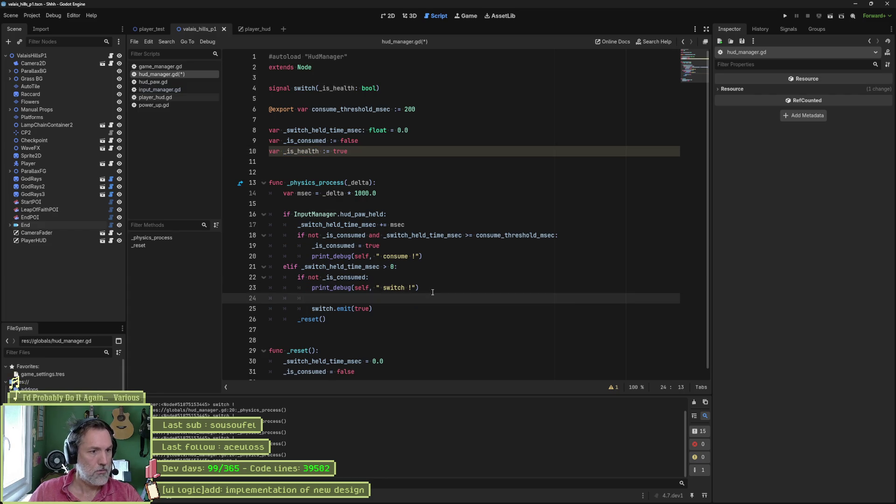
{"action": "type", "text": "_is_health = ! _is_health"}
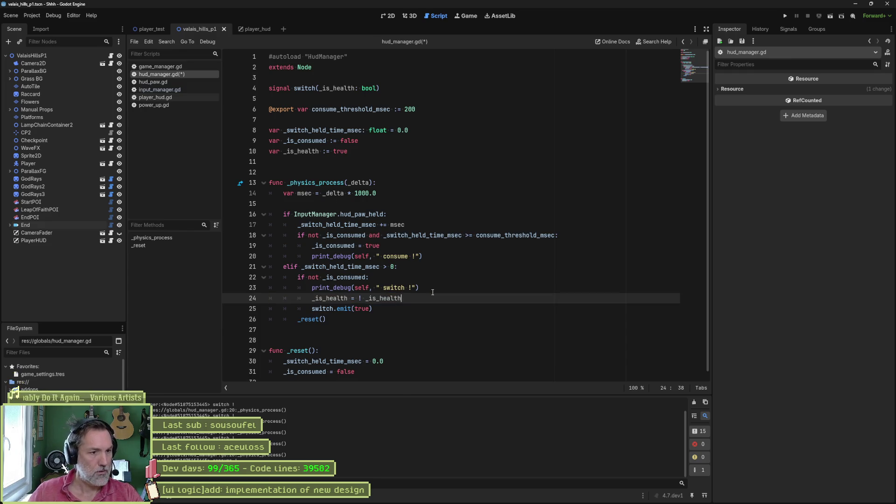
{"action": "key", "text": "BackSpace"}
{"action": "left_click_drag", "start_coordinate": [329, 298], "coordinate": [348, 299]}
{"action": "double_click", "coordinate": [333, 299]}
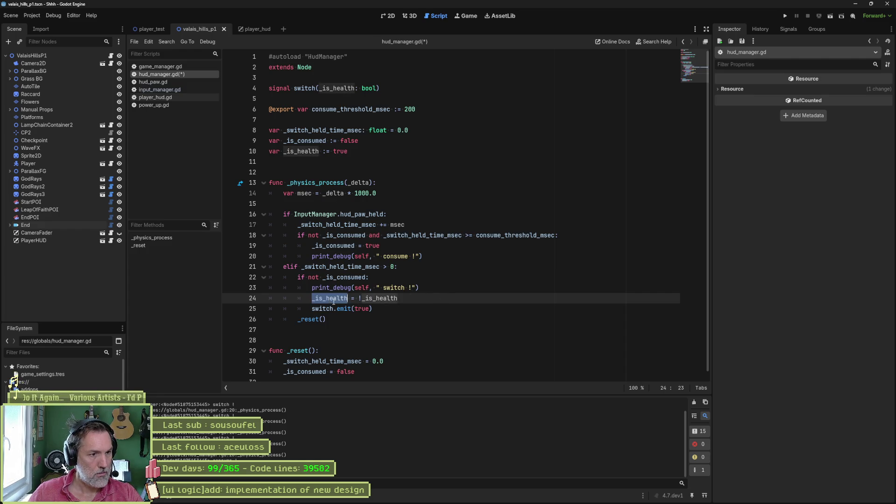
{"action": "key", "text": "ctrl+c"}
{"action": "double_click", "coordinate": [361, 309]}
{"action": "key", "text": "ctrl+v"}
{"action": "key", "text": "ctrl+s"}
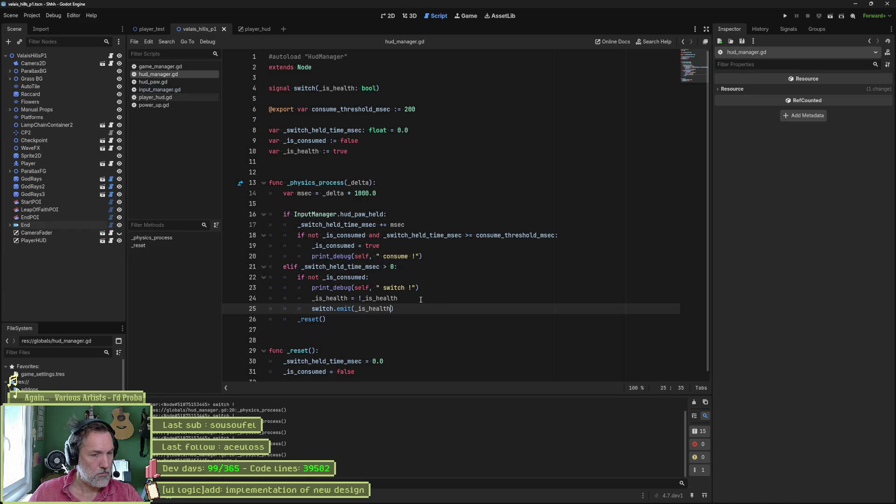
Step: Try copying the switch emit into the consume branch, then undo it
{"action": "left_click", "coordinate": [413, 309]}
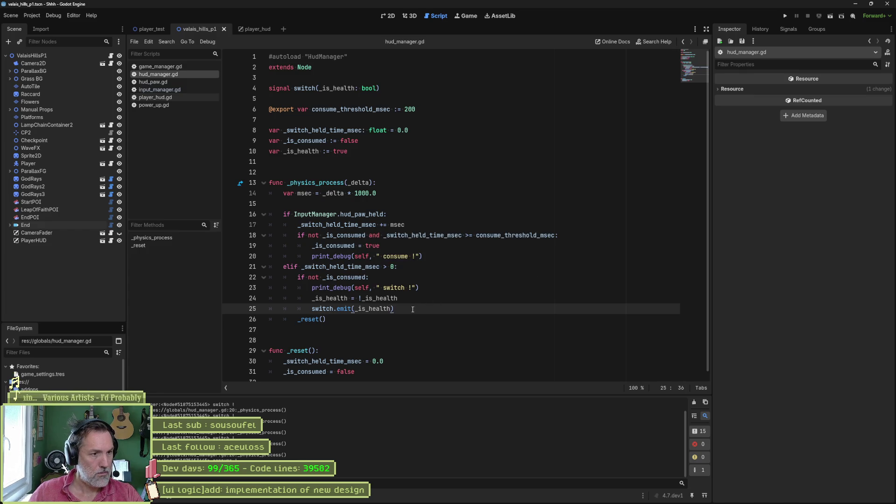
{"action": "key", "text": "Return"}
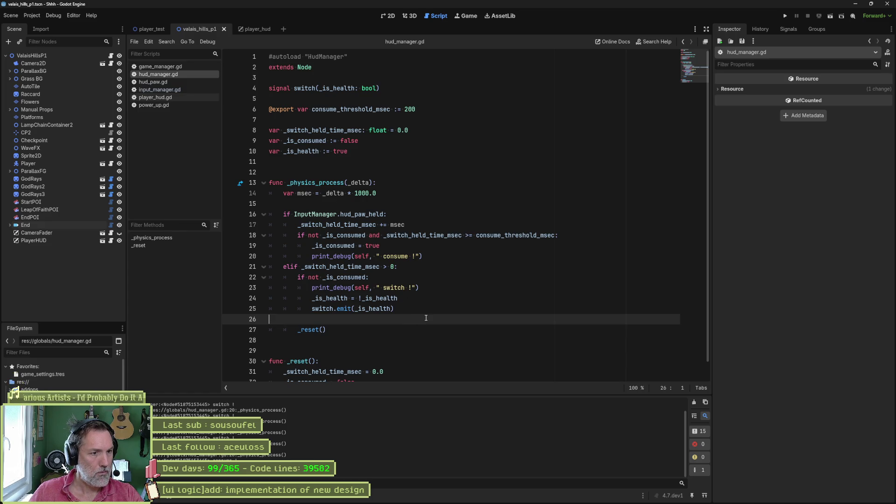
{"action": "key", "text": "shift+Up"}
{"action": "key", "text": "shift+Left"}
{"action": "key", "text": "ctrl+c"}
{"action": "left_click", "coordinate": [404, 245]}
{"action": "key", "text": "ctrl+v"}
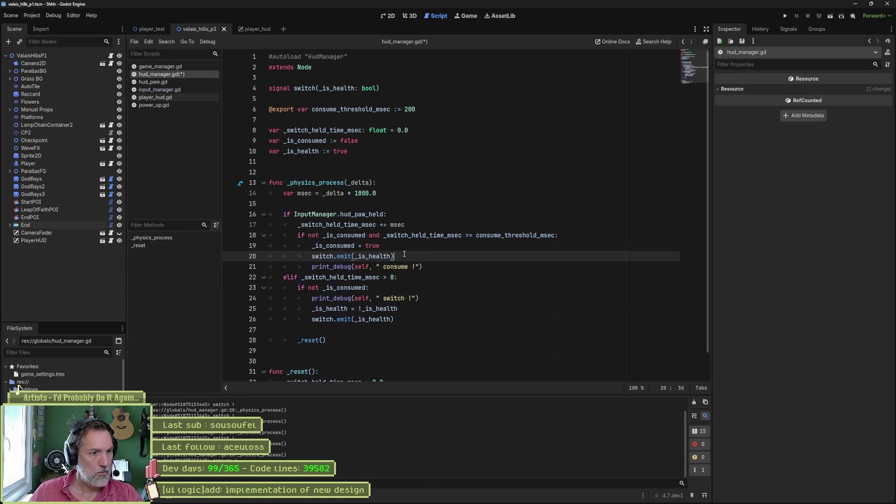
{"action": "left_click_drag", "start_coordinate": [417, 310], "coordinate": [431, 300]}
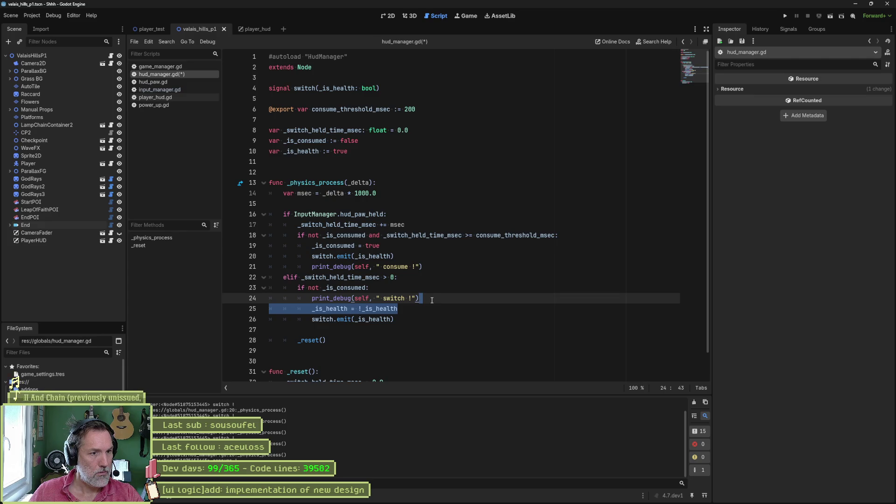
{"action": "key", "text": "ctrl+z"}
{"action": "key", "text": "ctrl+z"}
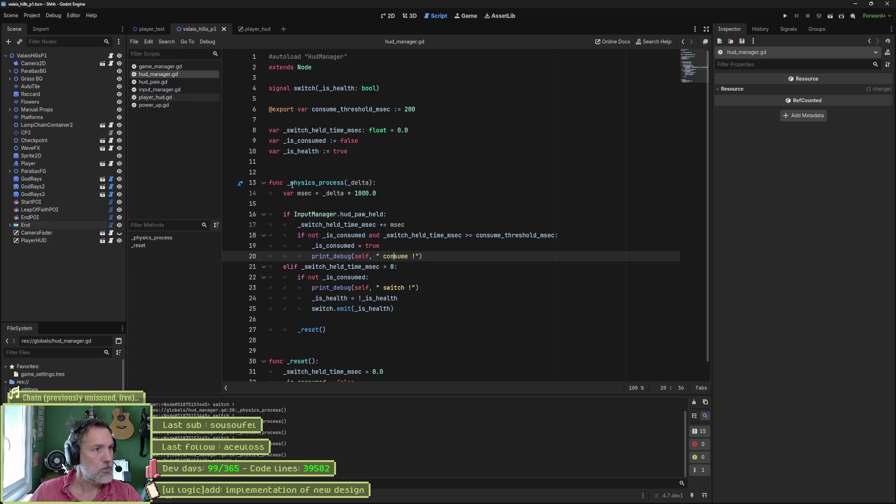
{"action": "left_click", "coordinate": [169, 99]}
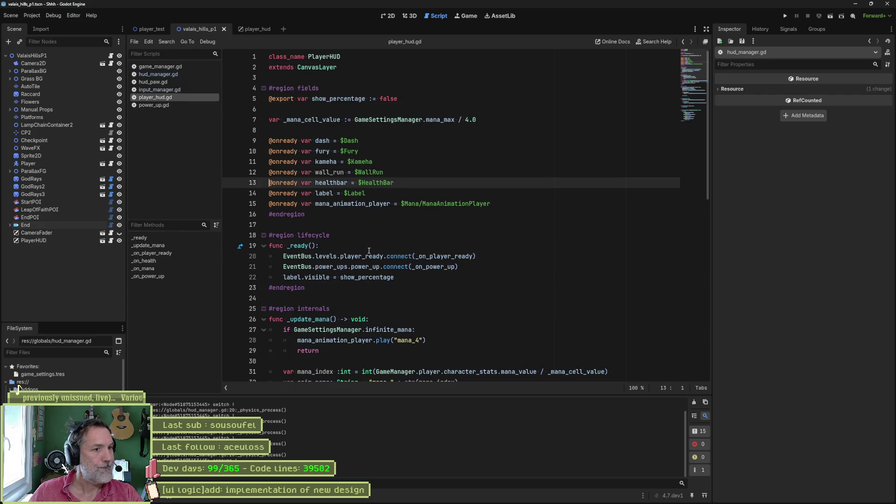
{"action": "left_click", "coordinate": [478, 264]}
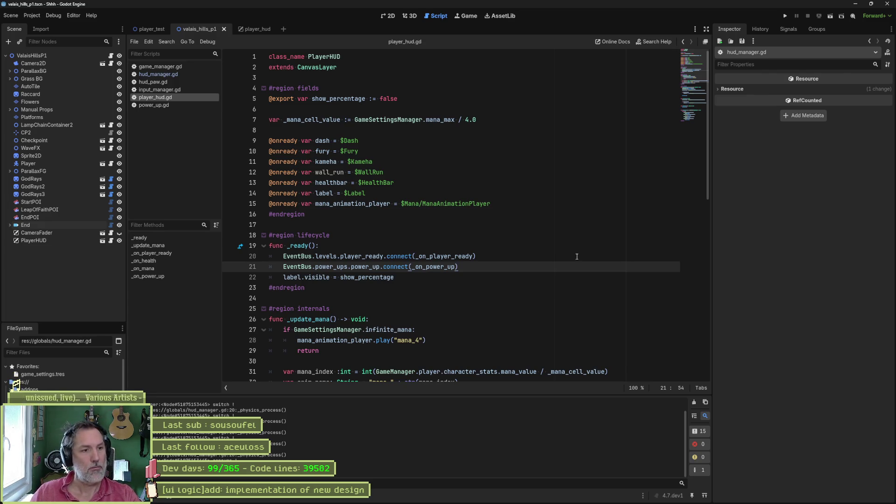
{"action": "left_click", "coordinate": [172, 73]}
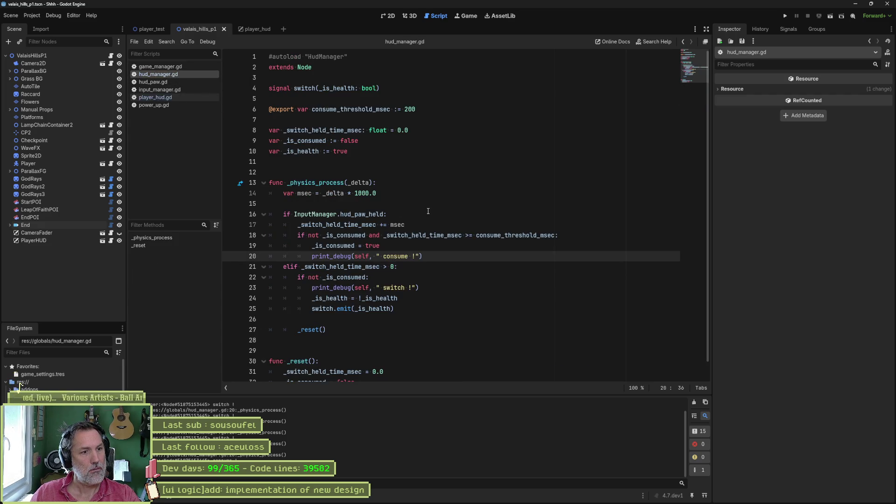
{"action": "left_click_drag", "start_coordinate": [392, 89], "coordinate": [392, 83]}
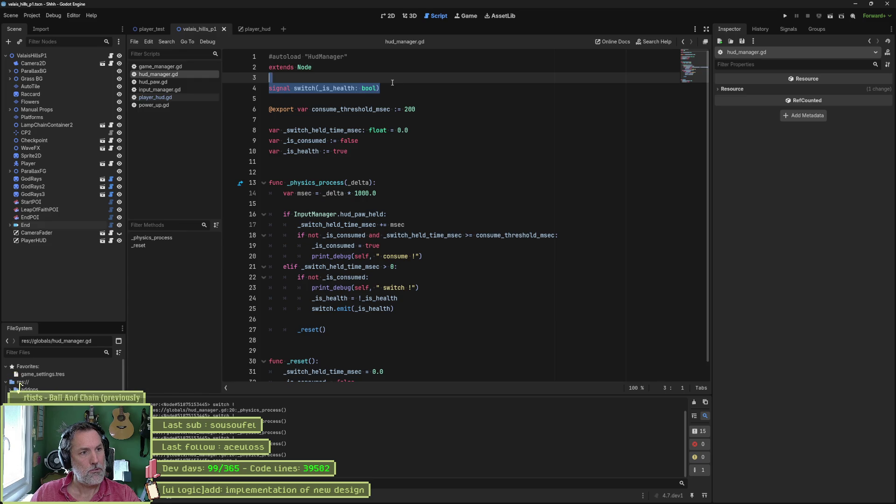
{"action": "key", "text": "Delete"}
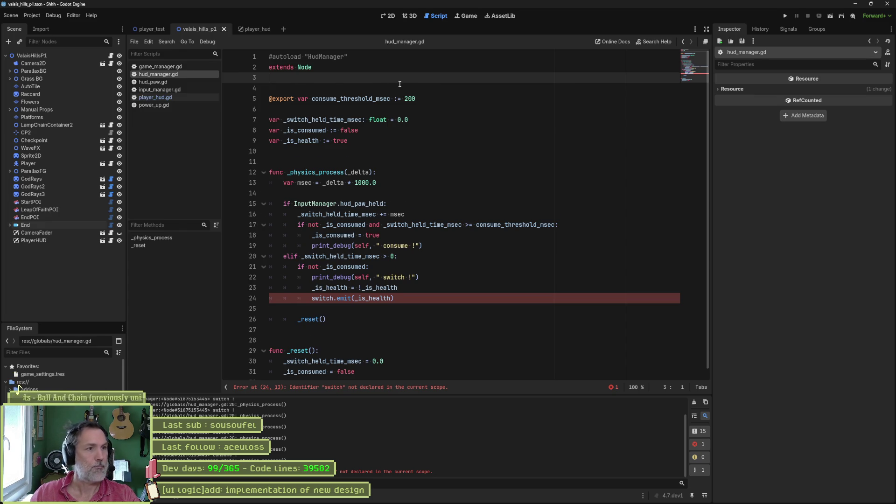
Step: Remove a leftover blank line, open event_bus.gd and fold all its class blocks
{"action": "key", "text": "Delete"}
{"action": "key", "text": "ctrl+alt+o"}
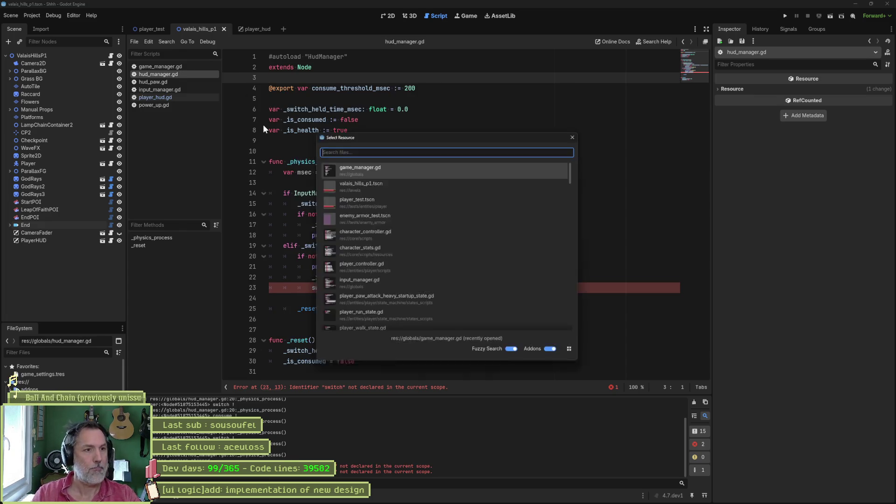
{"action": "type", "text": "event_bus"}
{"action": "key", "text": "Return"}
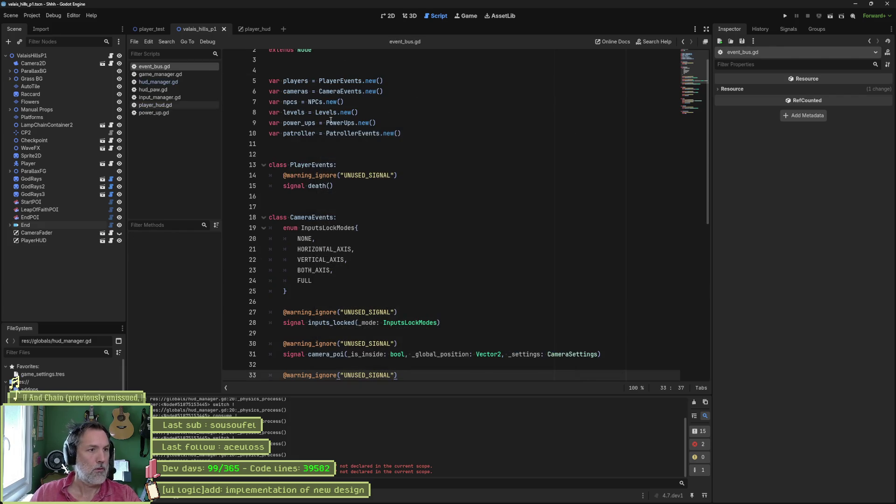
{"action": "left_click", "coordinate": [388, 162]}
{"action": "key", "text": "ctrl+alt+f"}
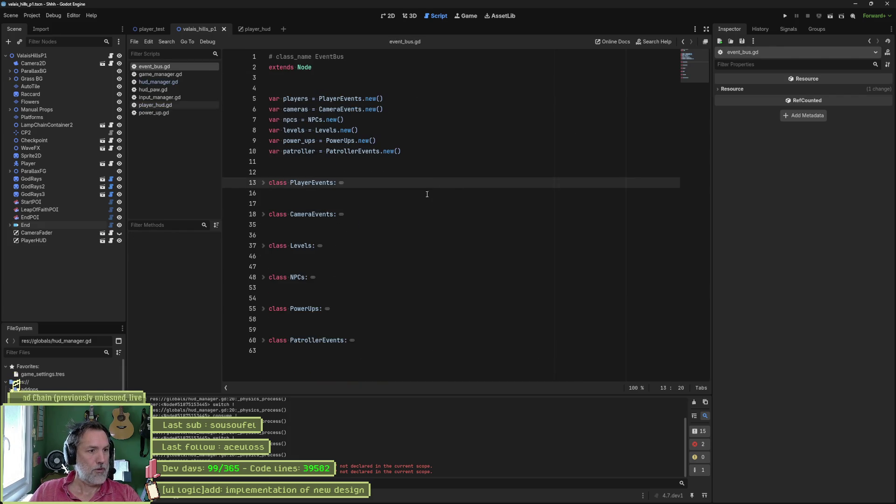
Step: Duplicate the PatrollerEvents class block and rename the copy to HUDEvents
{"action": "left_click", "coordinate": [300, 353]}
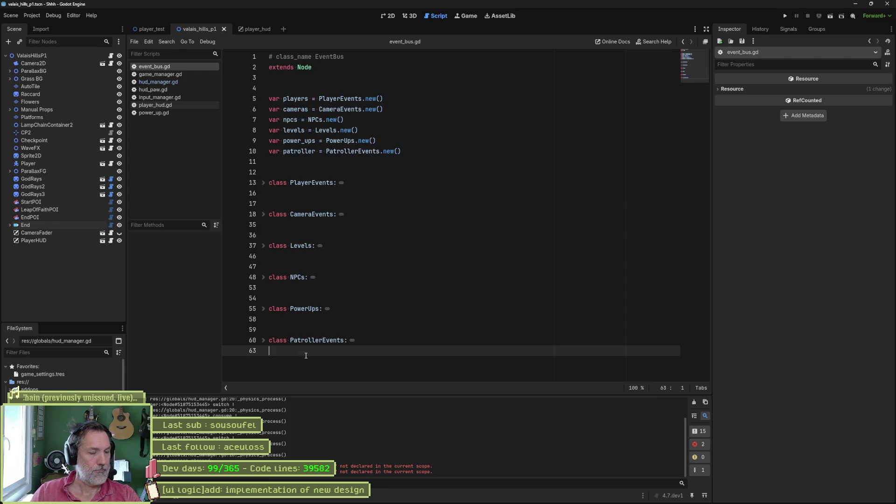
{"action": "left_click", "coordinate": [263, 340]}
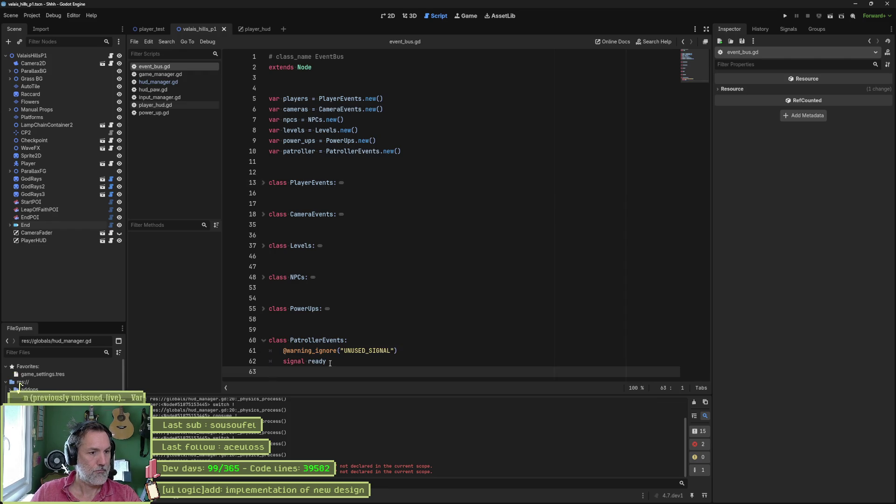
{"action": "left_click_drag", "start_coordinate": [330, 363], "coordinate": [345, 326]}
{"action": "key", "text": "ctrl+shift+d"}
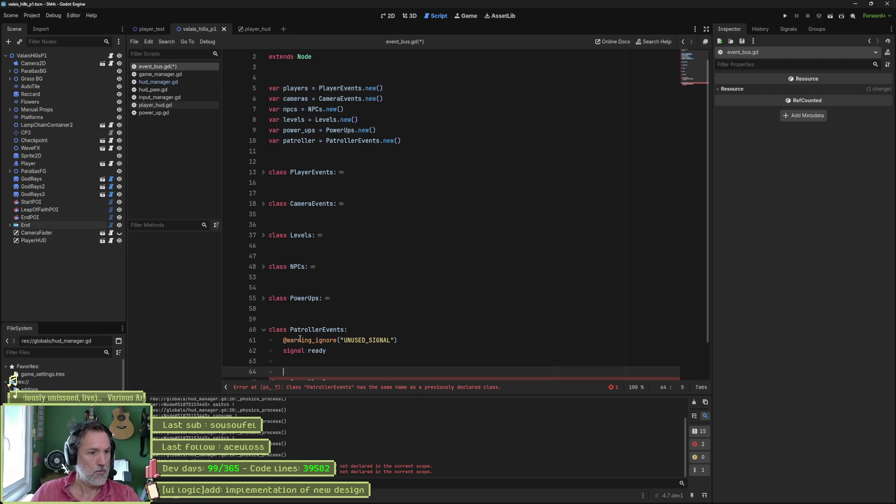
{"action": "key", "text": "Return"}
{"action": "scroll", "coordinate": [344, 351], "scroll_direction": "down", "scroll_amount": 2}
{"action": "left_click_drag", "start_coordinate": [290, 342], "coordinate": [324, 342]}
{"action": "type", "text": "HUDEvents:"}
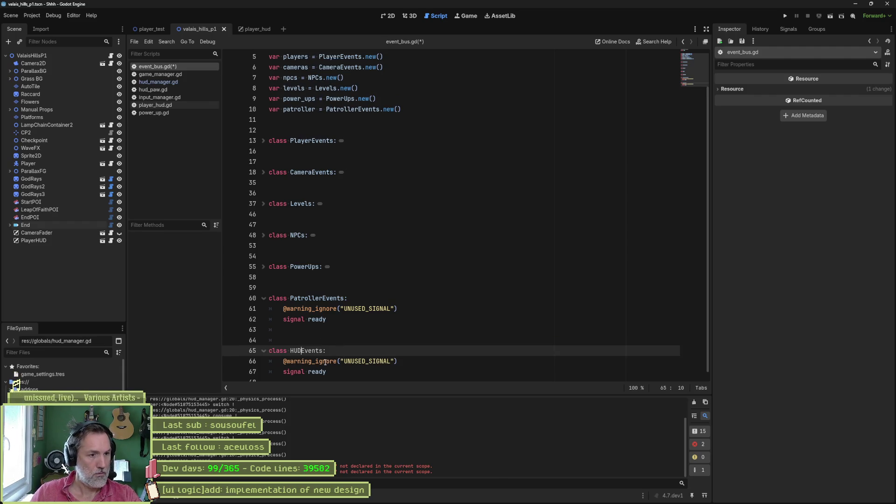
Step: Replace its ready signal with switch(_is_health: bool) and add signal consume
{"action": "double_click", "coordinate": [316, 372]}
{"action": "type", "text": "switch"}
{"action": "key", "text": "Return"}
{"action": "type", "text": "si"}
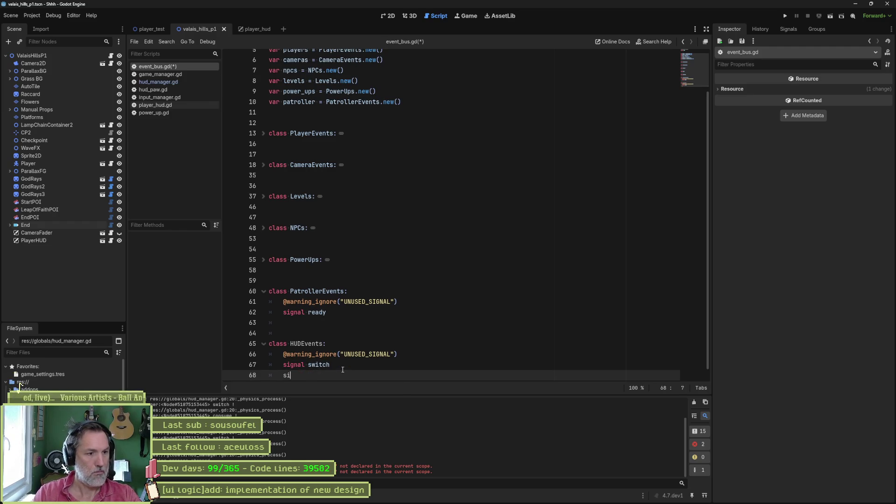
{"action": "type", "text": "gnal consume"}
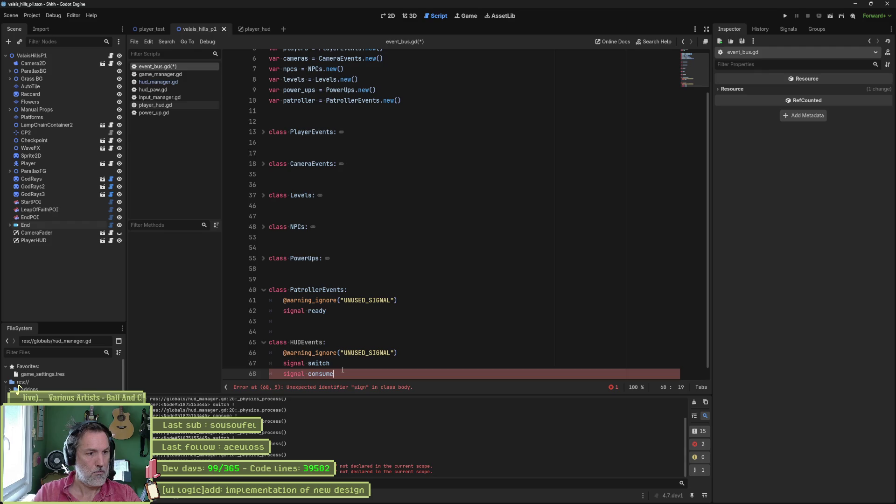
{"action": "key", "text": "Up"}
{"action": "type", "text": "("}
{"action": "type", "text": "_is-h"}
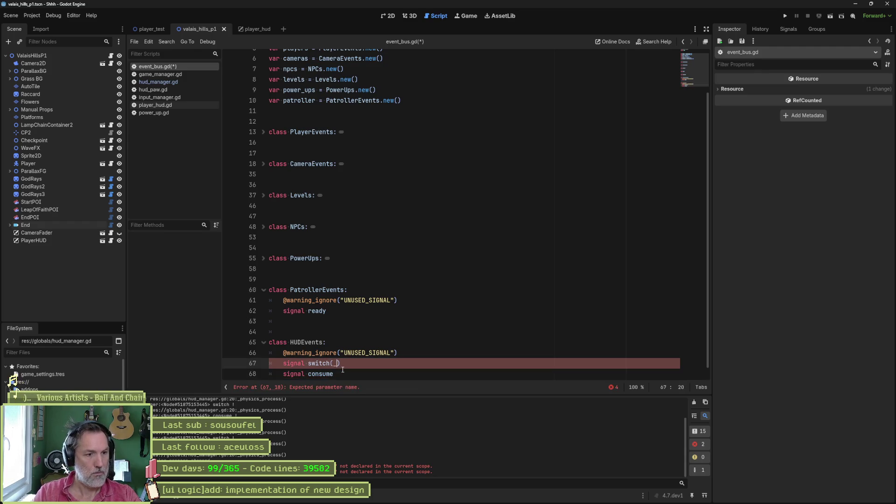
{"action": "key", "text": "BackSpace"}
{"action": "key", "text": "BackSpace"}
{"action": "type", "text": "_healt"}
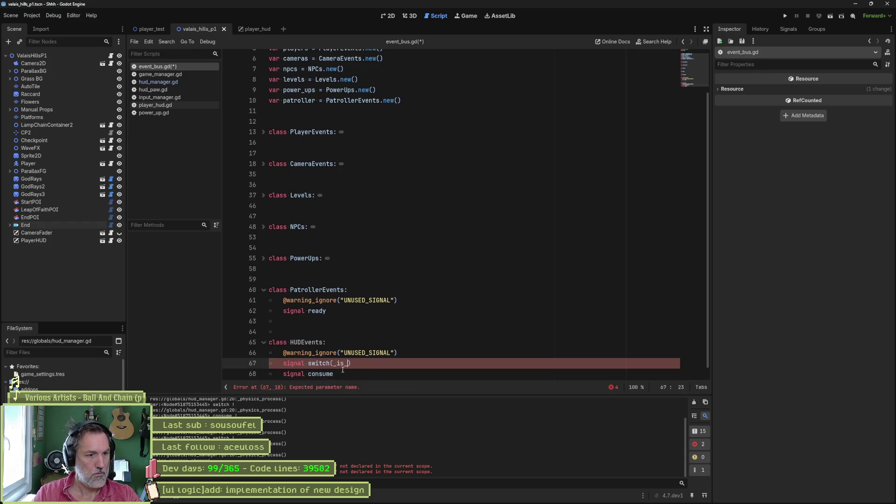
{"action": "type", "text": "h"}
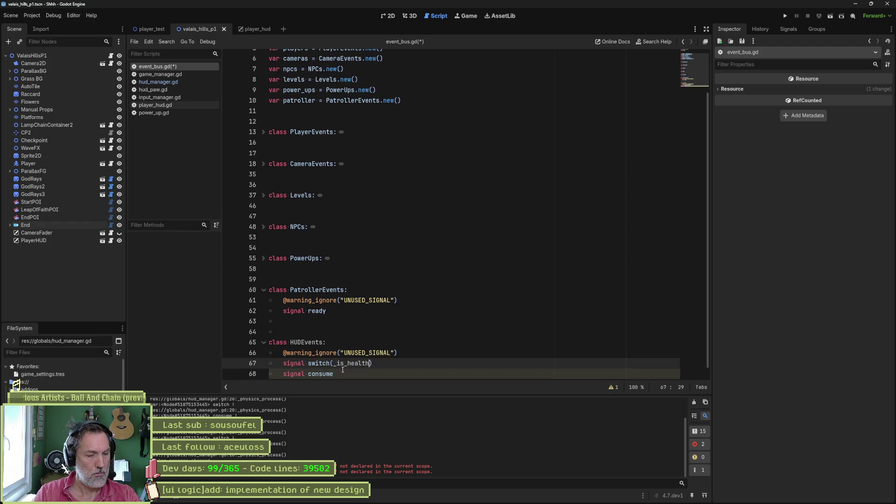
{"action": "type", "text": ": bool"}
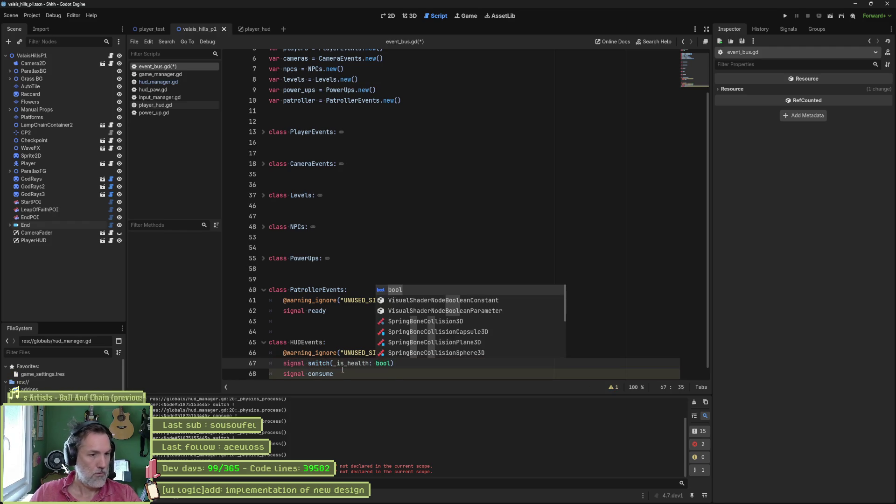
{"action": "left_click", "coordinate": [347, 376]}
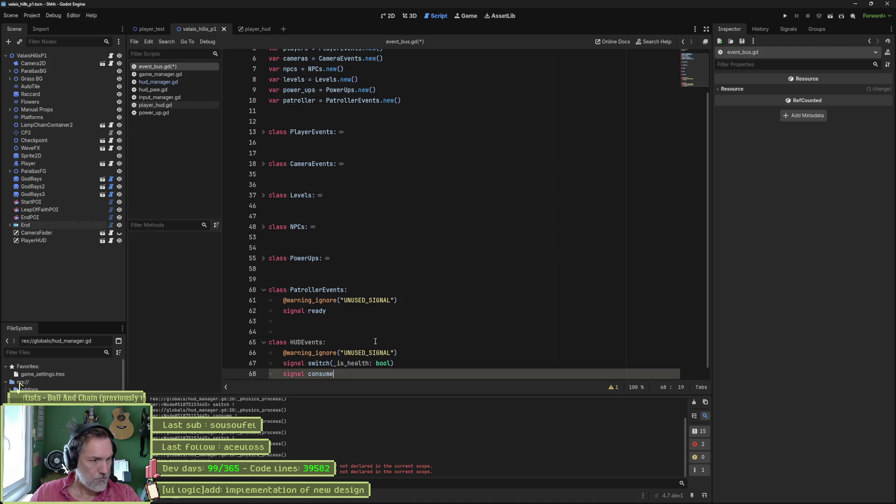
{"action": "scroll", "coordinate": [336, 154], "scroll_direction": "up", "scroll_amount": 3}
{"action": "left_click", "coordinate": [403, 151]}
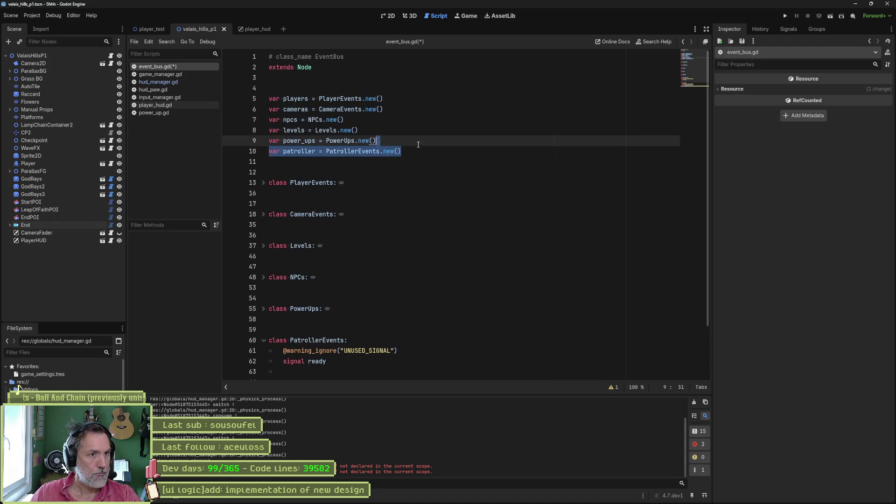
Step: Duplicate the patroller line into var hud = HUDEvents.new() and close event_bus.gd
{"action": "key", "text": "ctrl+shift+d"}
{"action": "double_click", "coordinate": [308, 162]}
{"action": "type", "text": "hud"}
{"action": "left_click_drag", "start_coordinate": [339, 161], "coordinate": [306, 162]}
{"action": "type", "text": "HUD"}
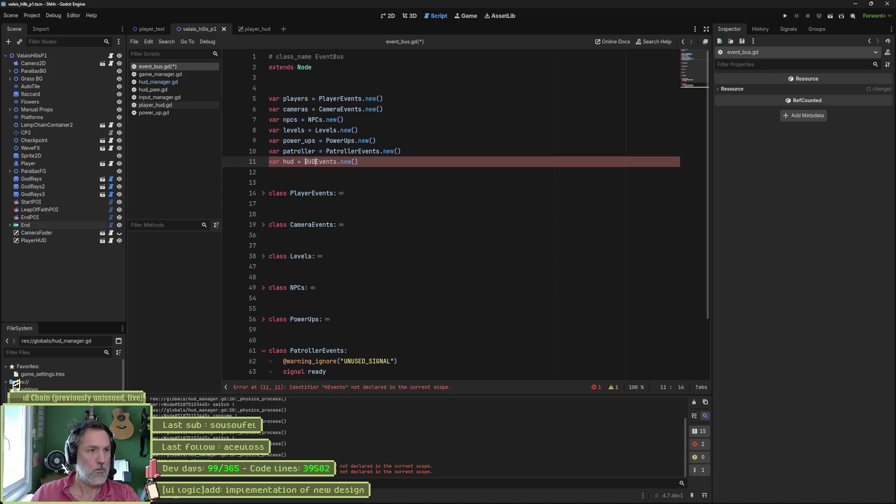
{"action": "key", "text": "alt+Up"}
{"action": "key", "text": "alt+Up"}
{"action": "key", "text": "alt+Up"}
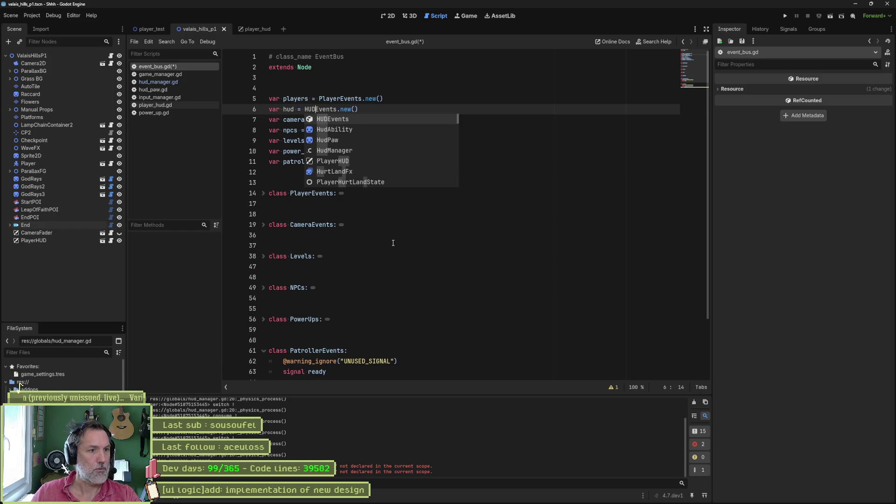
{"action": "key", "text": "ctrl+z"}
{"action": "key", "text": "ctrl+z"}
{"action": "key", "text": "ctrl+z"}
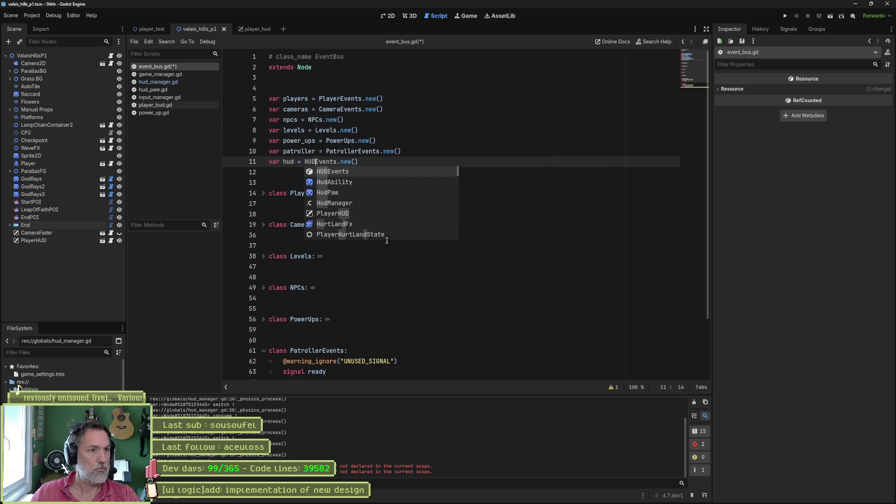
{"action": "key", "text": "ctrl+w"}
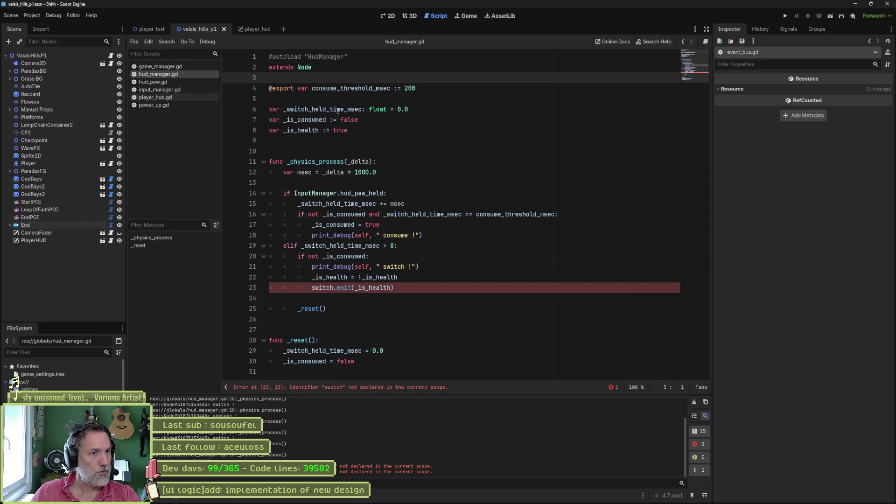
Step: Change line 23 to EventBus.hud.switch.emit(_is_health) and save hud_manager.gd
{"action": "left_click", "coordinate": [313, 288]}
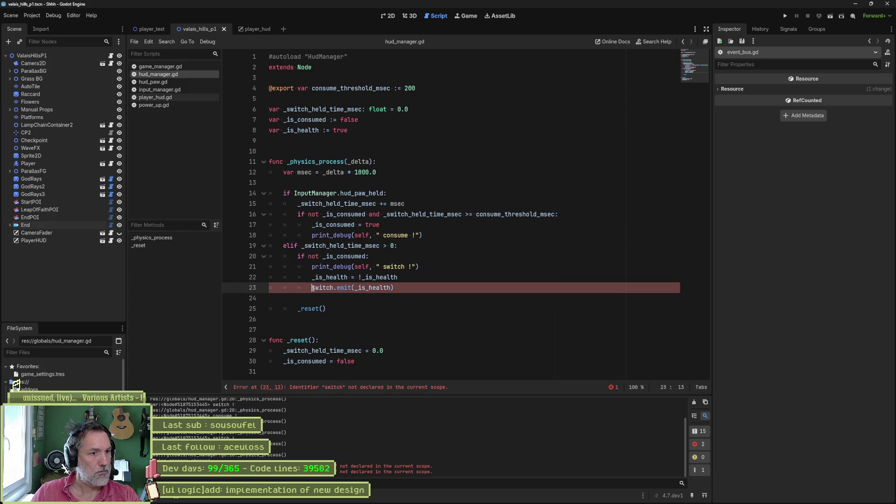
{"action": "type", "text": "event"}
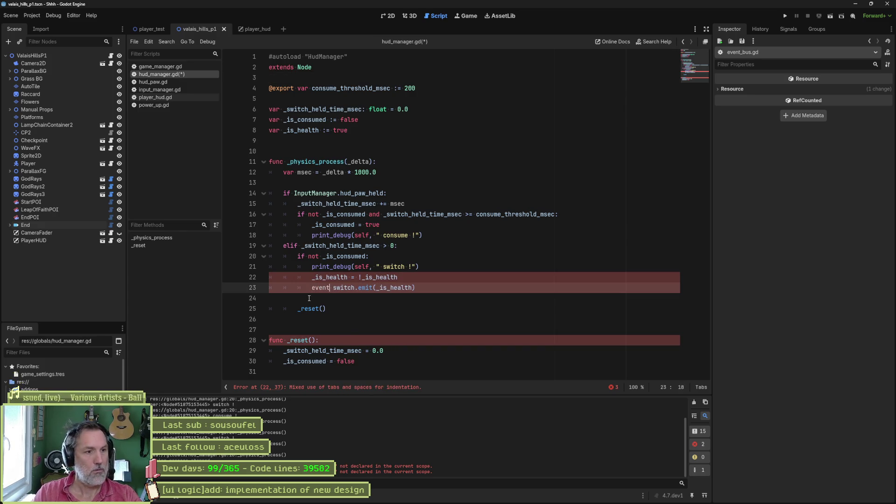
{"action": "key", "text": "Return"}
{"action": "type", "text": ".hud"}
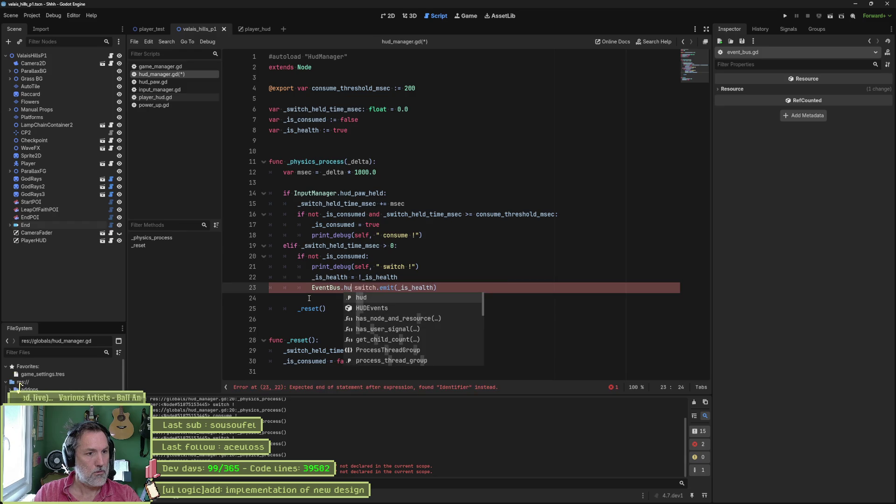
{"action": "type", "text": "."}
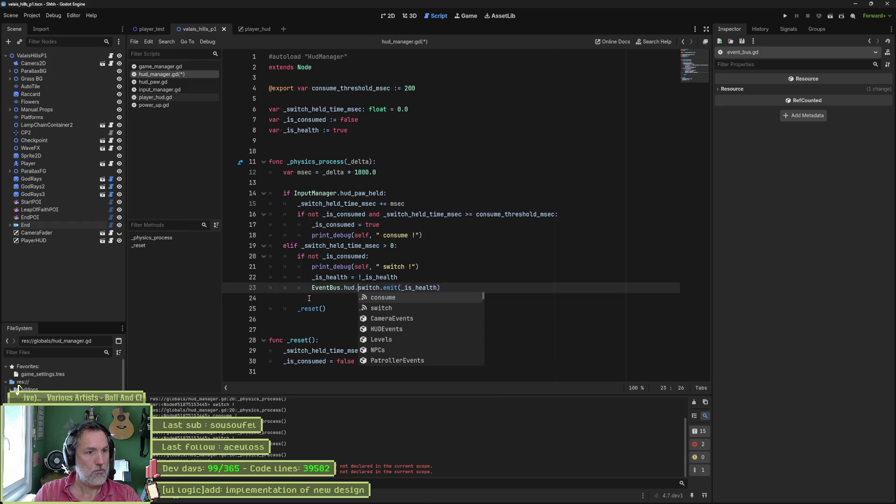
{"action": "key", "text": "ctrl+s"}
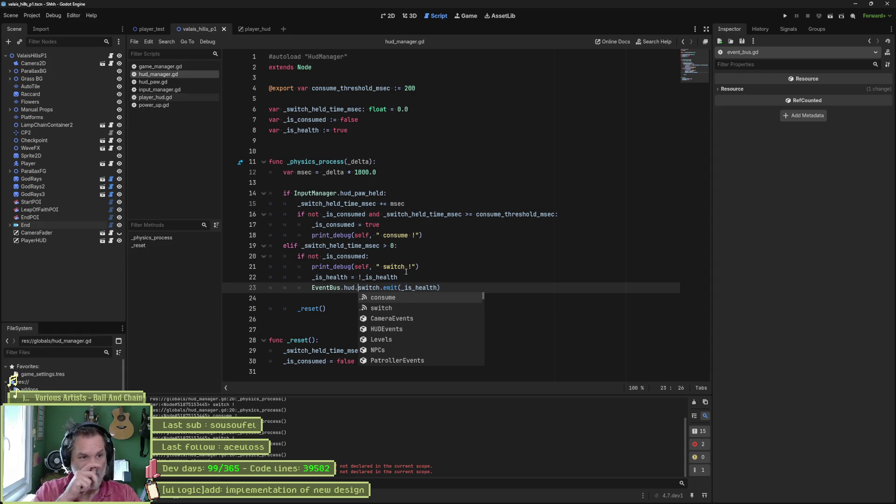
{"action": "left_click", "coordinate": [182, 82]}
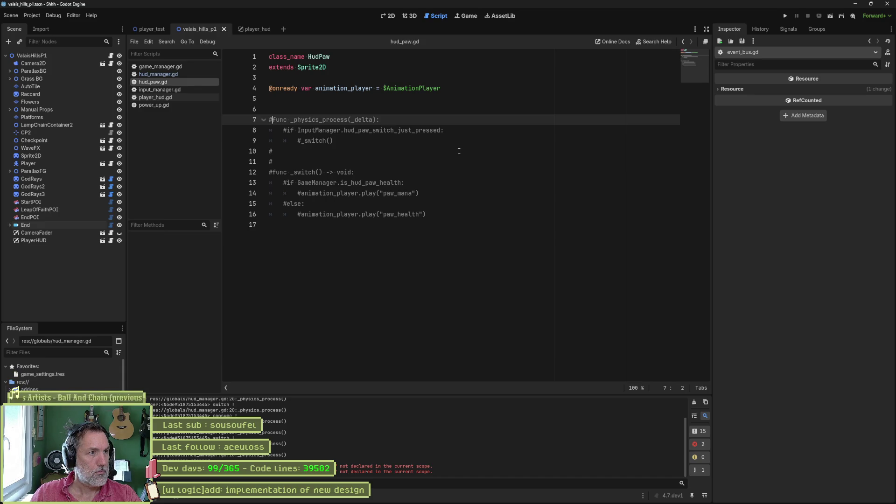
Step: Check the scene in the 2D view, then add func _ready() above the commented code in hud_paw.gd
{"action": "left_click", "coordinate": [391, 20]}
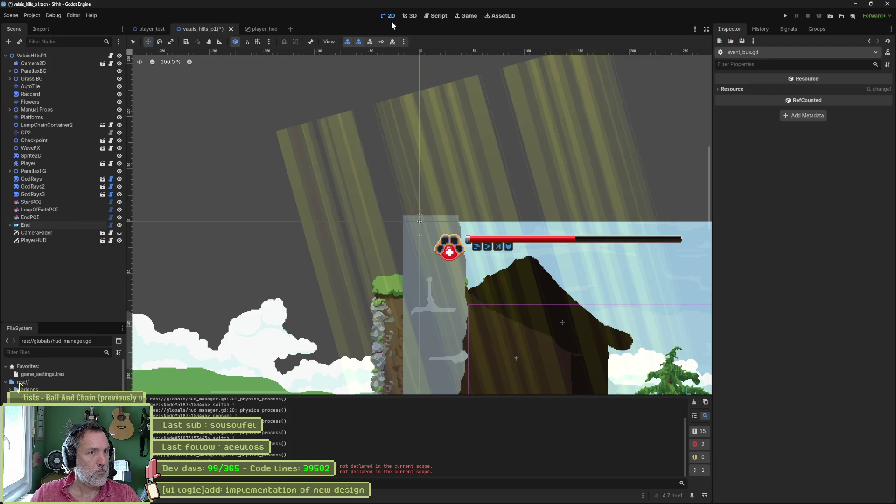
{"action": "left_click", "coordinate": [445, 16]}
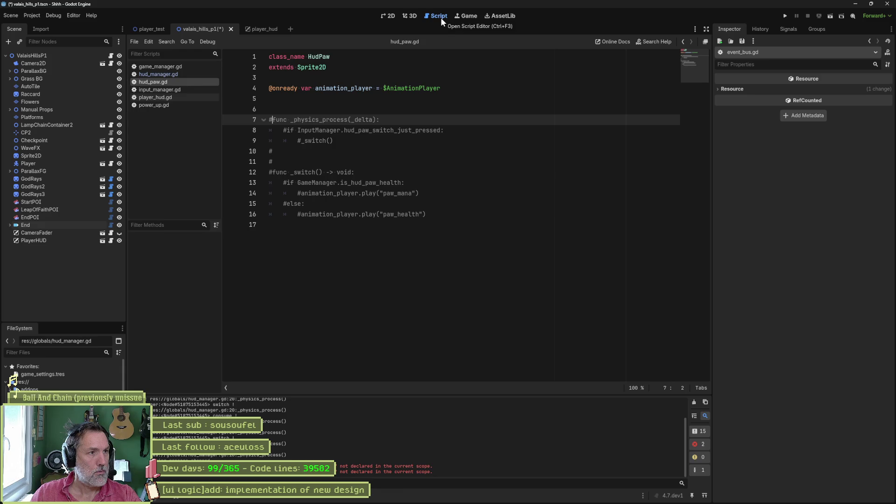
{"action": "left_click", "coordinate": [373, 112]}
{"action": "key", "text": "Return"}
{"action": "type", "text": "func _re"}
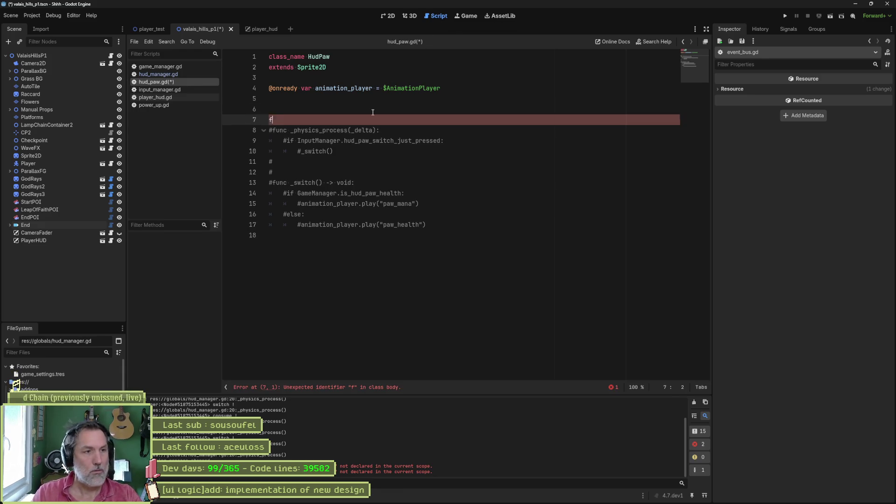
{"action": "key", "text": "Return"}
{"action": "key", "text": "Return"}
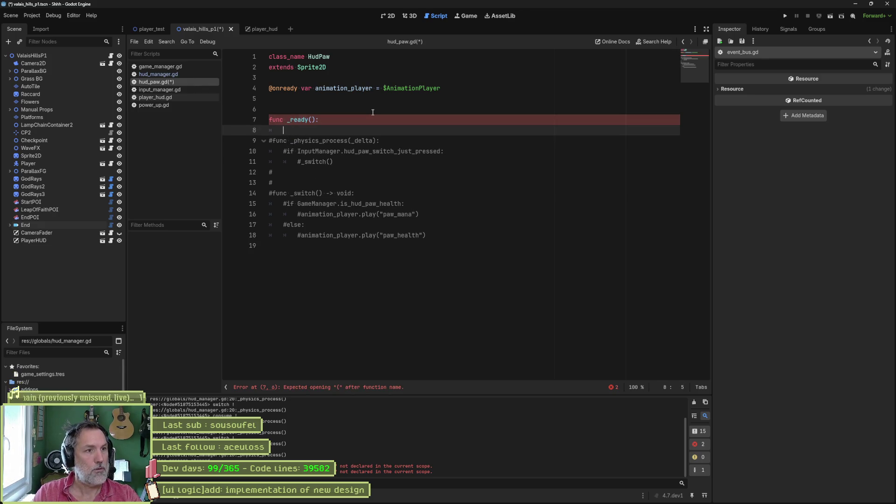
Step: Inside _ready, write EventBus.hud.switch.connect(_on_hud_switch)
{"action": "type", "text": "event"}
{"action": "key", "text": "Return"}
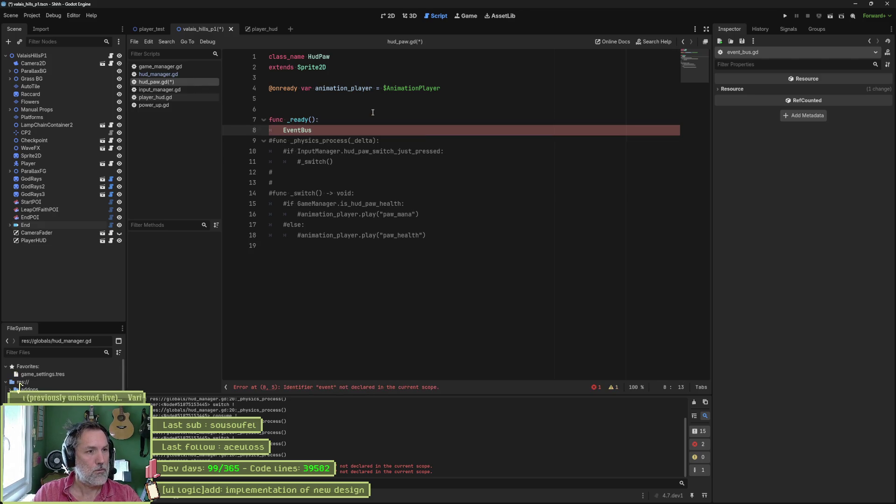
{"action": "type", "text": ".hud.sw"}
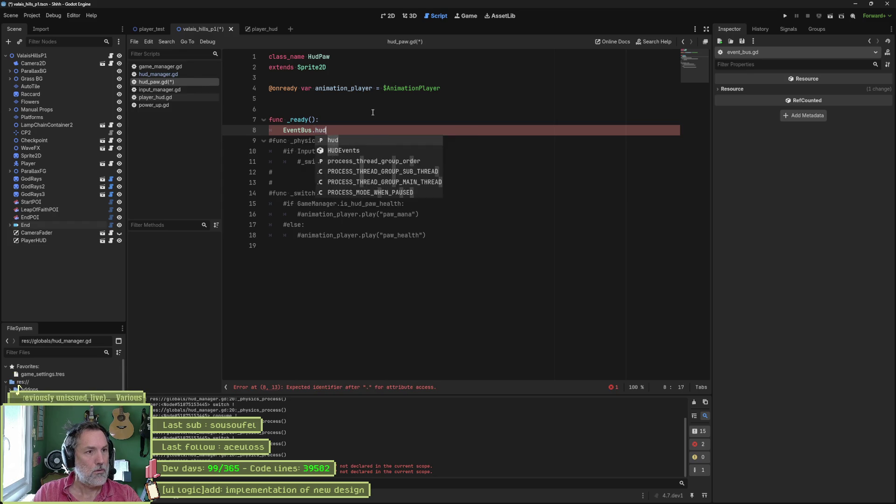
{"action": "key", "text": "Return"}
{"action": "type", "text": ".connect()"}
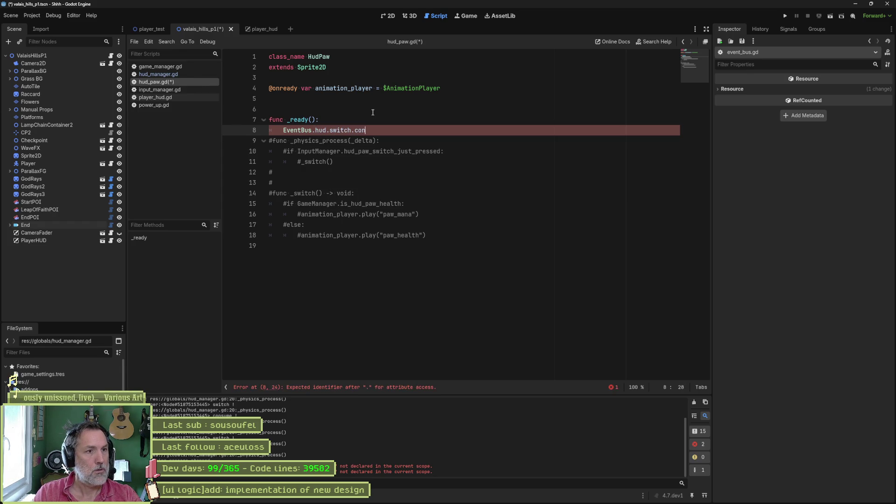
{"action": "key", "text": "Left"}
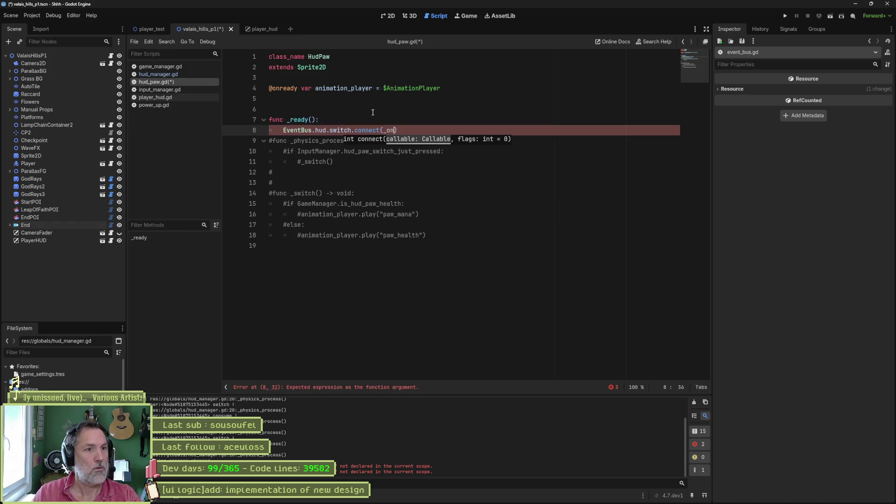
{"action": "type", "text": "_on_hud"}
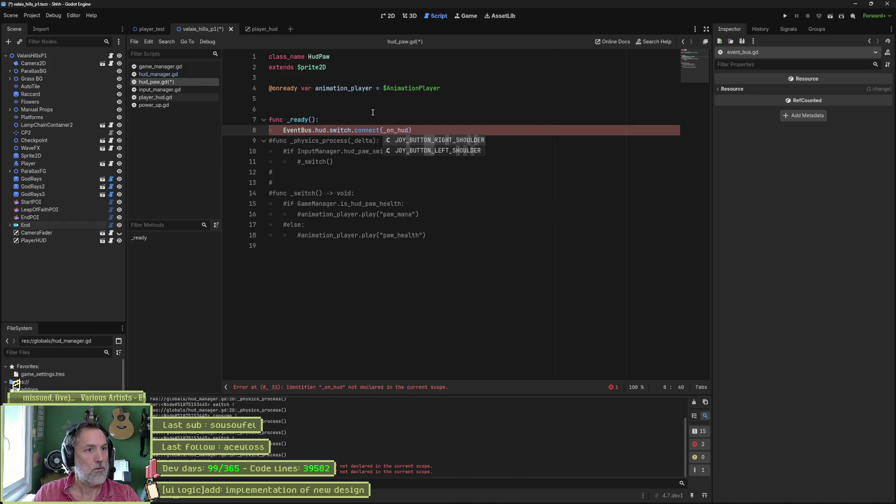
{"action": "type", "text": "_switch"}
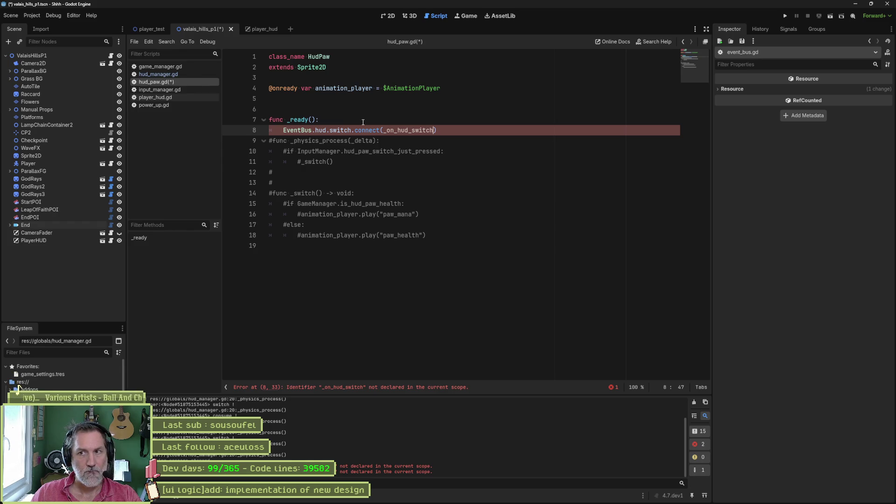
{"action": "left_click", "coordinate": [300, 132], "text": "ctrl"}
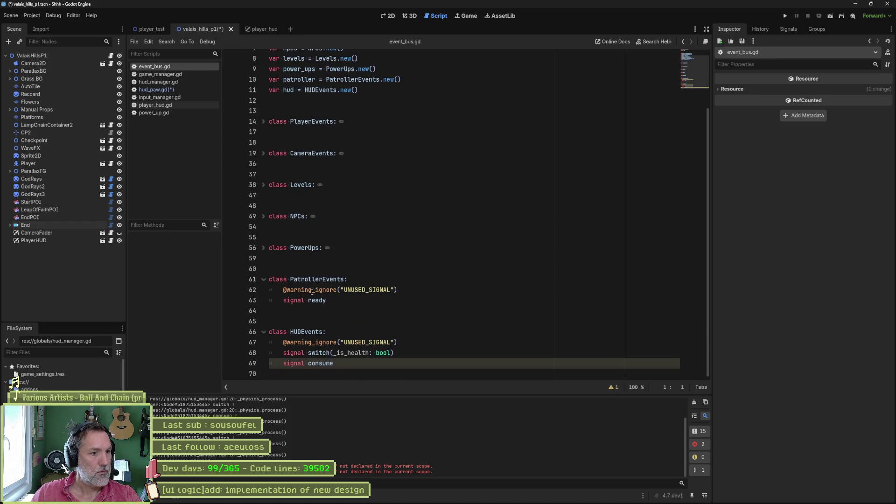
Step: Rename the switch signal to paw_switch in event_bus.gd, save, and close the script
{"action": "left_click", "coordinate": [309, 352]}
{"action": "type", "text": "paw_"}
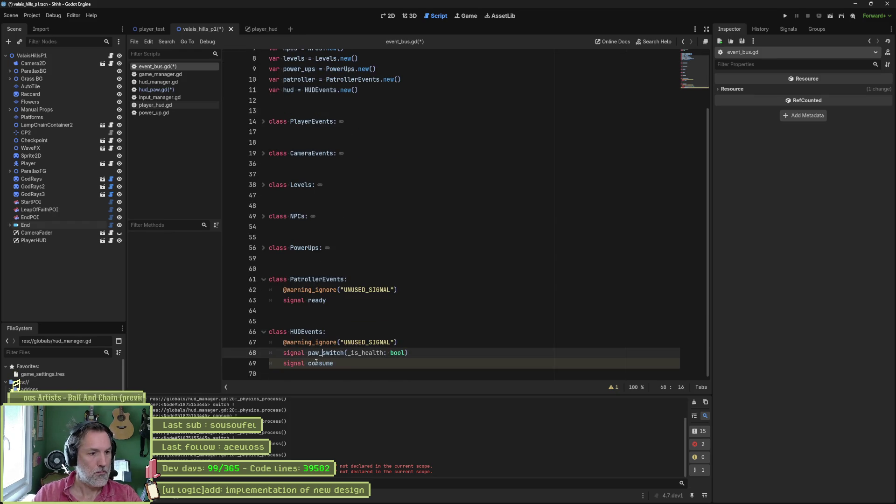
{"action": "key", "text": "ctrl+s"}
{"action": "double_click", "coordinate": [333, 353]}
{"action": "key", "text": "ctrl+w"}
Step: Change hud_paw.gd's connect line to connect paw_switch to _on_hud_paw_switch
{"action": "double_click", "coordinate": [321, 130]}
{"action": "type", "text": "paw_switch"}
{"action": "left_click", "coordinate": [434, 130]}
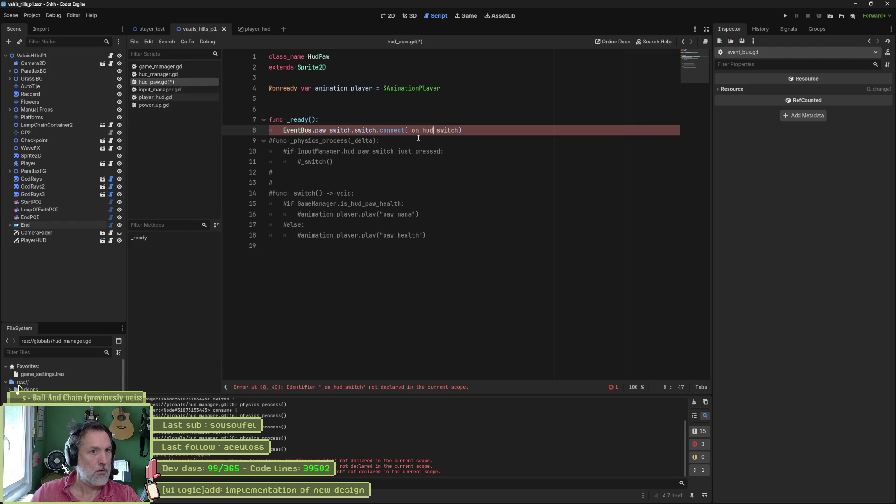
{"action": "type", "text": "_paw"}
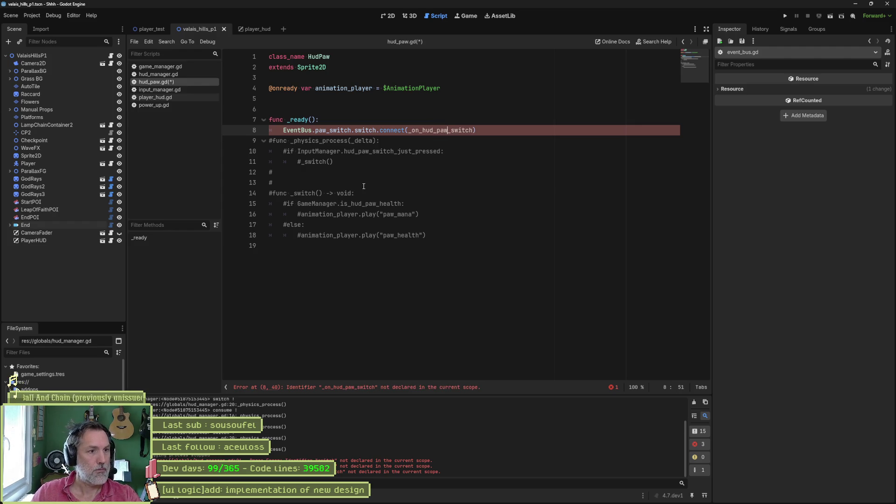
Step: Uncomment the switch function, rename it _on_hud_paw_switch, delete the commented physics block, and save
{"action": "left_click", "coordinate": [364, 261]}
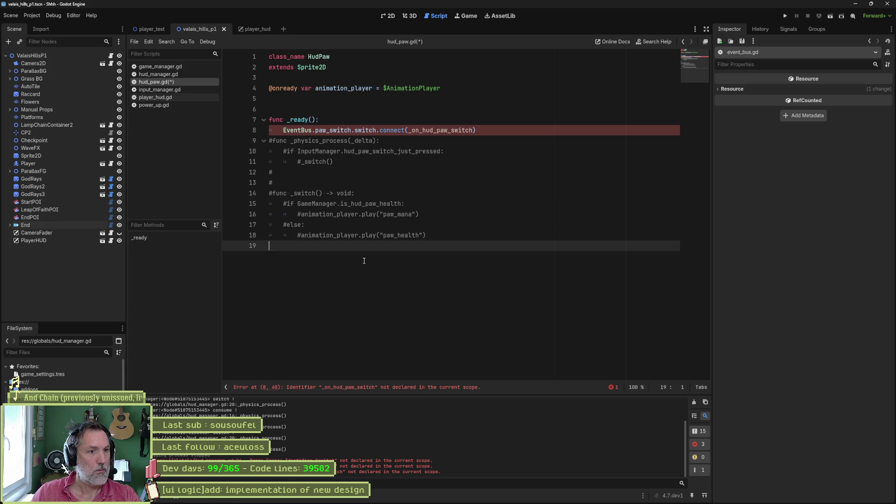
{"action": "left_click_drag", "start_coordinate": [348, 195], "coordinate": [358, 235]}
{"action": "key", "text": "ctrl+k"}
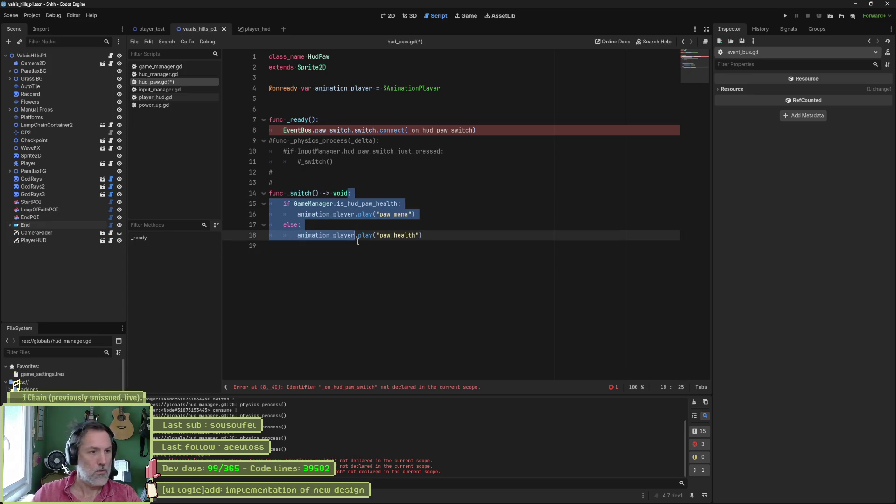
{"action": "double_click", "coordinate": [420, 130]}
{"action": "key", "text": "ctrl+c"}
{"action": "double_click", "coordinate": [301, 193]}
{"action": "key", "text": "ctrl+v"}
{"action": "left_click_drag", "start_coordinate": [329, 182], "coordinate": [501, 135]}
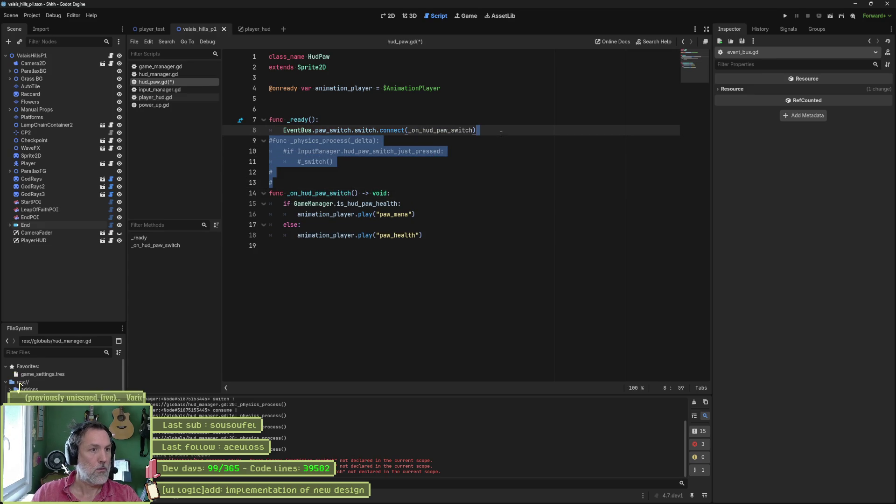
{"action": "key", "text": "Return"}
{"action": "key", "text": "Return"}
{"action": "key", "text": "ctrl+s"}
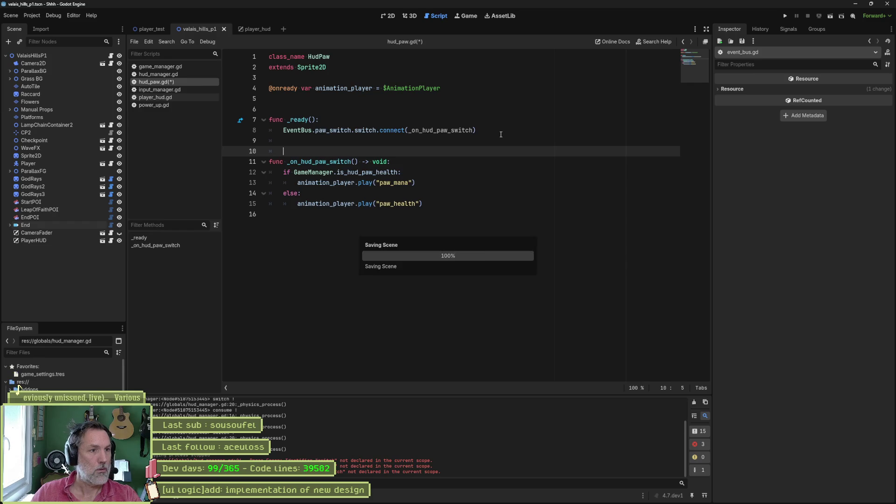
Step: Give the handler an _is_health: bool parameter, use it as the health check, save, and run
{"action": "left_click", "coordinate": [298, 173]}
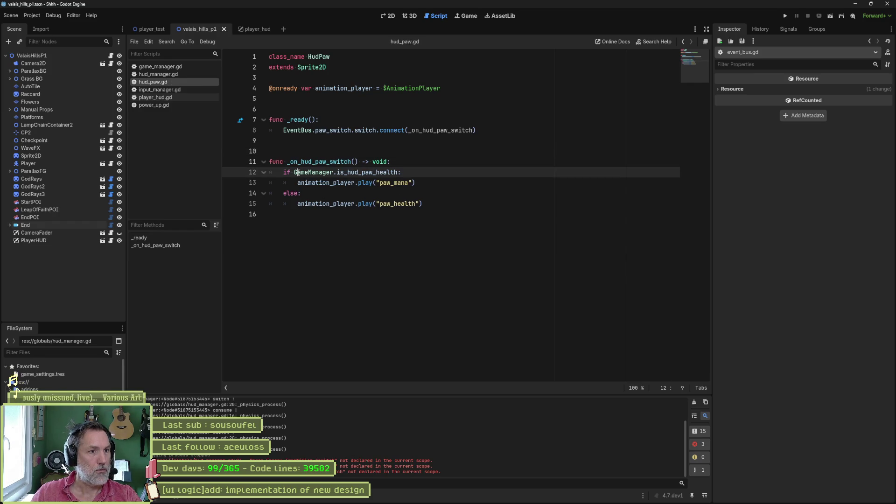
{"action": "double_click", "coordinate": [438, 130]}
{"action": "left_click", "coordinate": [356, 162]}
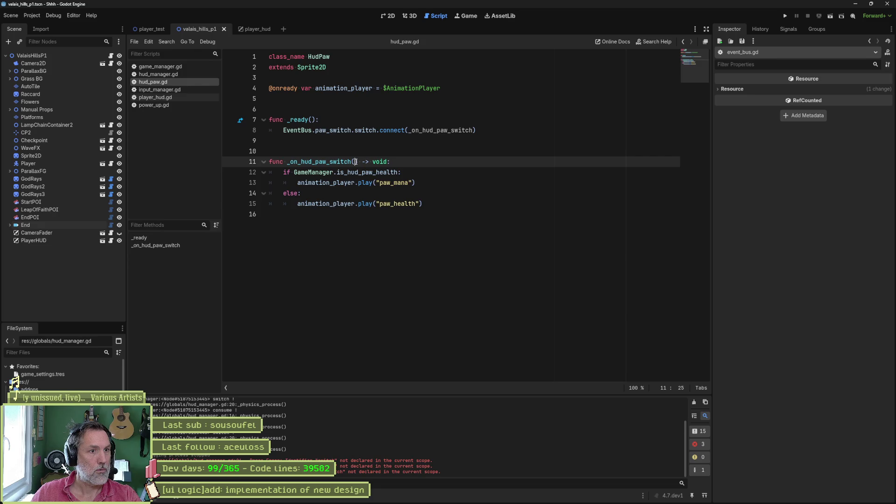
{"action": "type", "text": "_is-h"}
{"action": "type", "text": "ealt"}
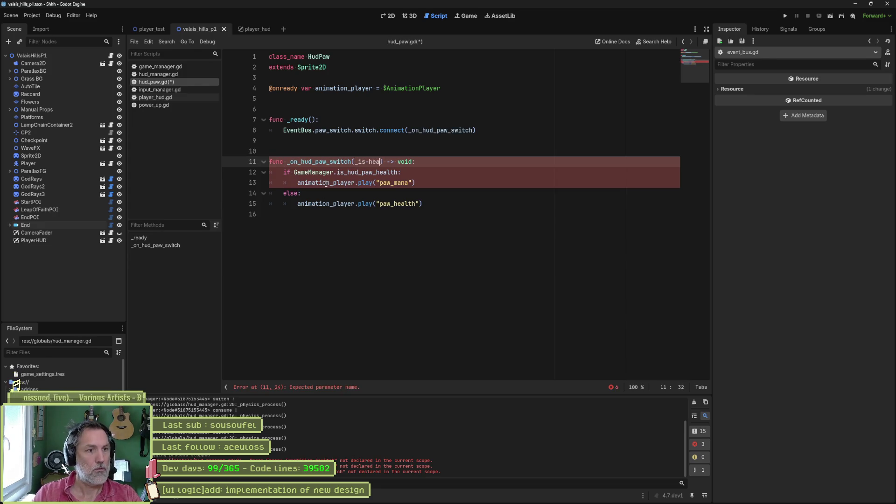
{"action": "type", "text": "h:"}
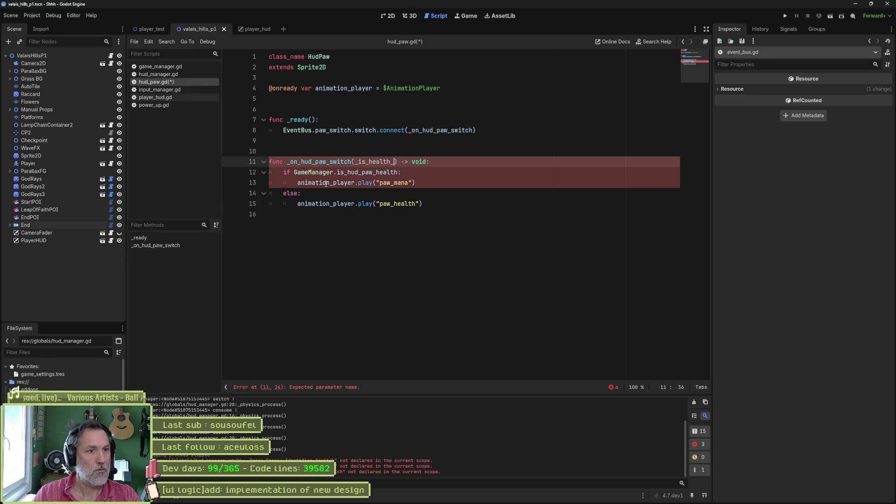
{"action": "type", "text": " bool"}
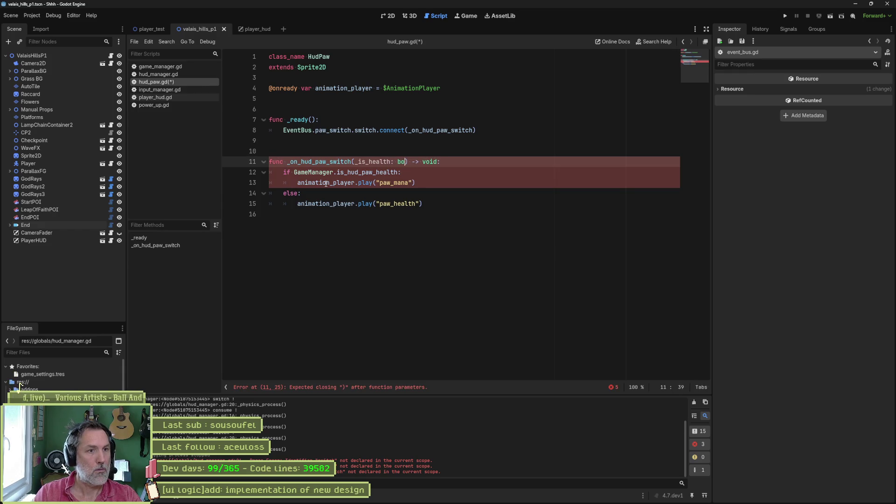
{"action": "left_click", "coordinate": [365, 162]}
{"action": "double_click", "coordinate": [365, 161]}
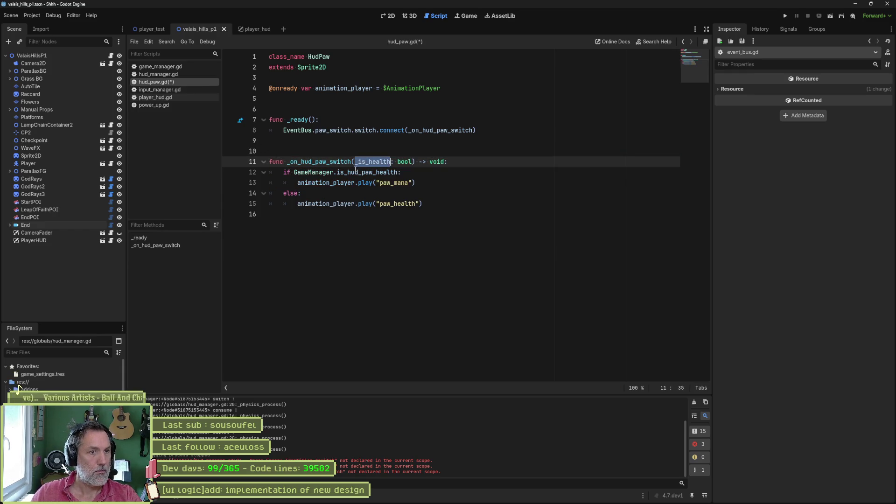
{"action": "key", "text": "ctrl+c"}
{"action": "left_click_drag", "start_coordinate": [294, 173], "coordinate": [399, 172]}
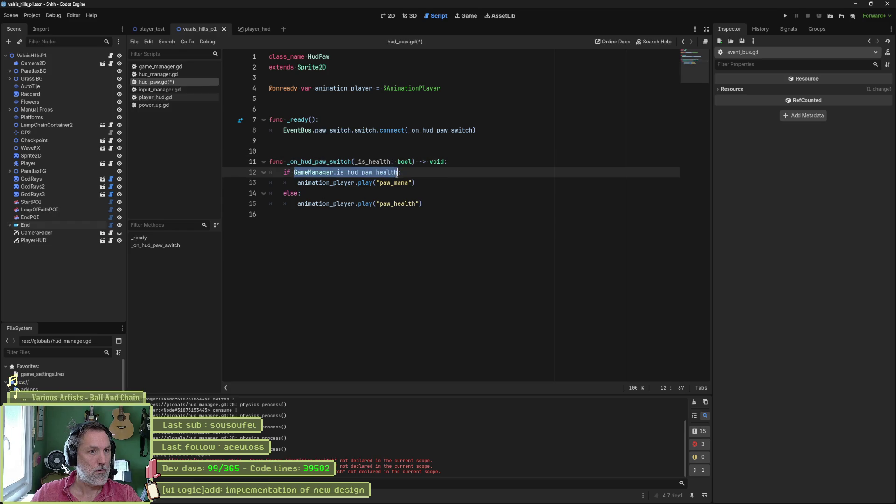
{"action": "key", "text": "ctrl+v"}
{"action": "key", "text": "ctrl+s"}
{"action": "key", "text": "F5"}
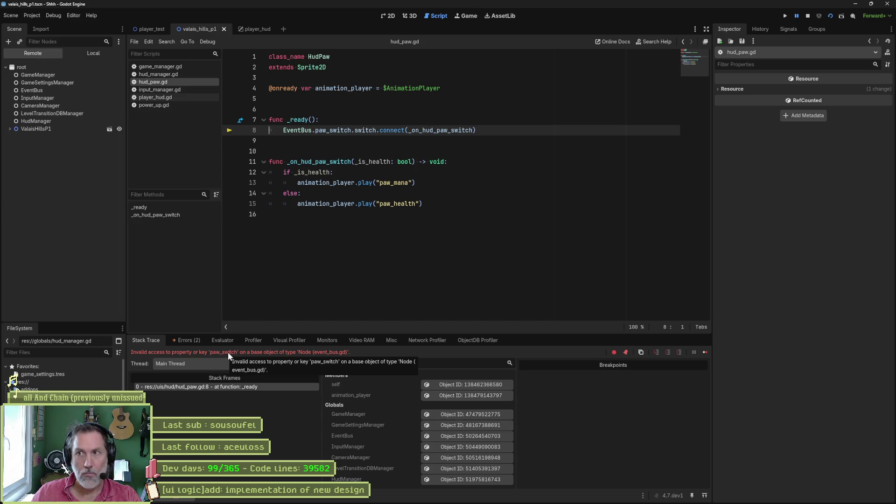
Step: Stop the game, change line 8 to EventBus.hud.paw_switch.connect(_on_hud_paw_switch), and rerun the scene
{"action": "key", "text": "F8"}
{"action": "left_click", "coordinate": [336, 140]}
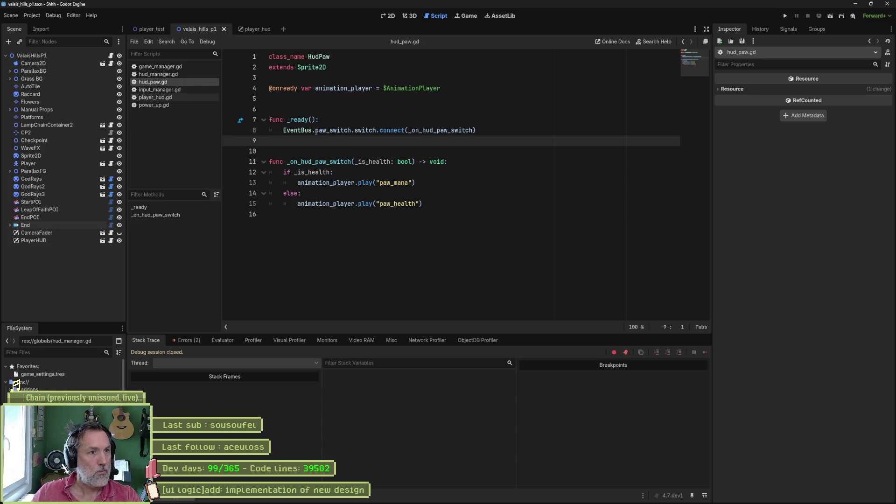
{"action": "left_click", "coordinate": [315, 130]}
{"action": "type", "text": "hud."}
{"action": "key", "text": "Right"}
{"action": "key", "text": "Right"}
{"action": "key", "text": "Right"}
{"action": "key", "text": "Delete"}
{"action": "key", "text": "Delete"}
{"action": "key", "text": "Delete"}
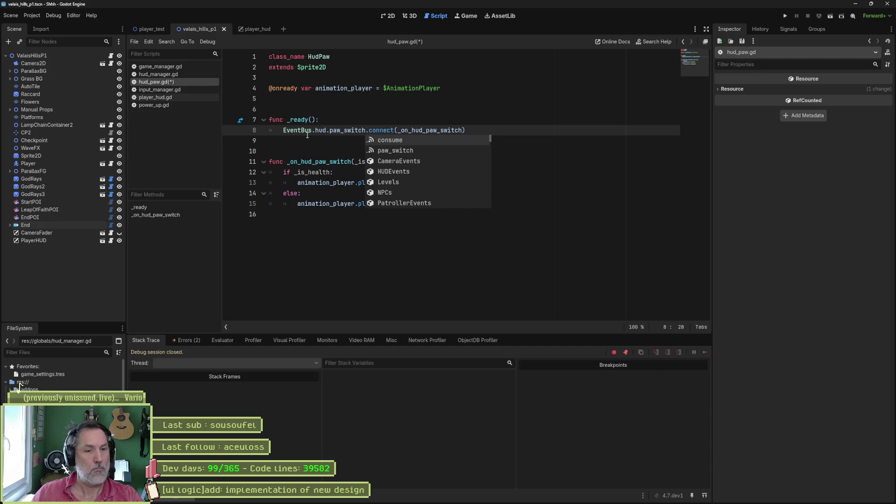
{"action": "key", "text": "F6"}
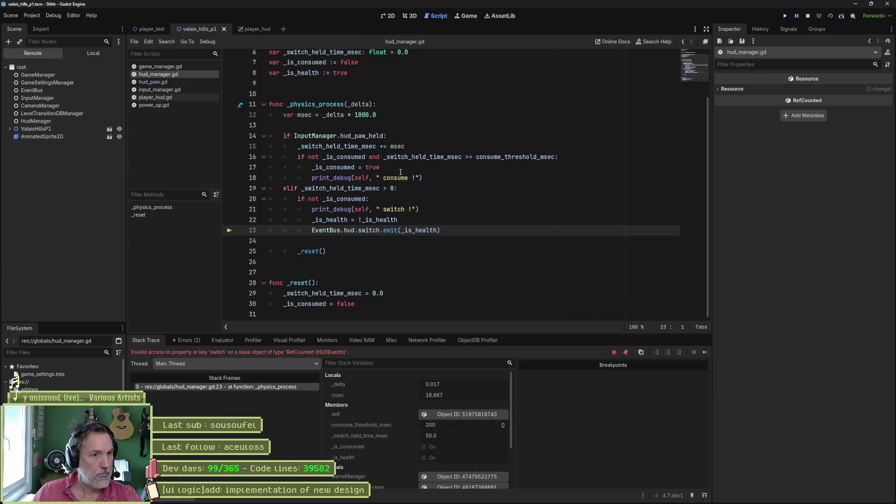
Step: Change hud_manager.gd's emit to EventBus.hud.paw_switch, then test by pressing E twice to toggle the paw
{"action": "key", "text": "F8"}
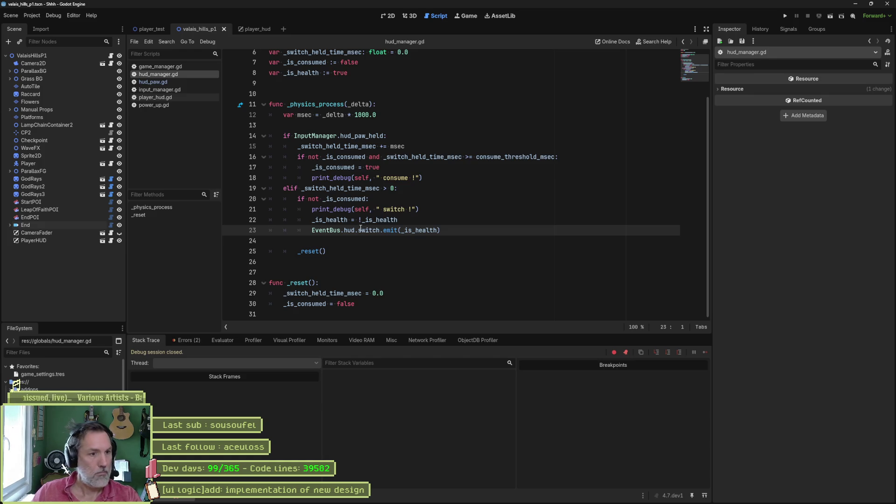
{"action": "type", "text": "paw_"}
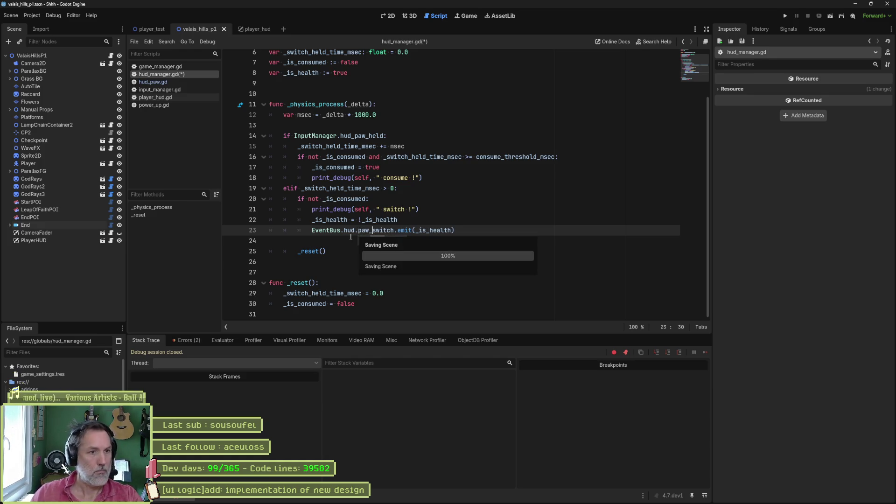
{"action": "key", "text": "F6"}
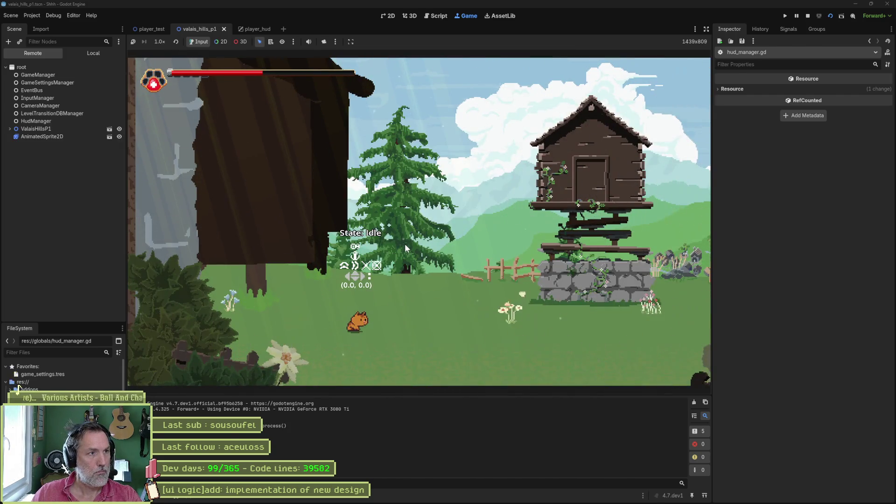
{"action": "key", "text": "e"}
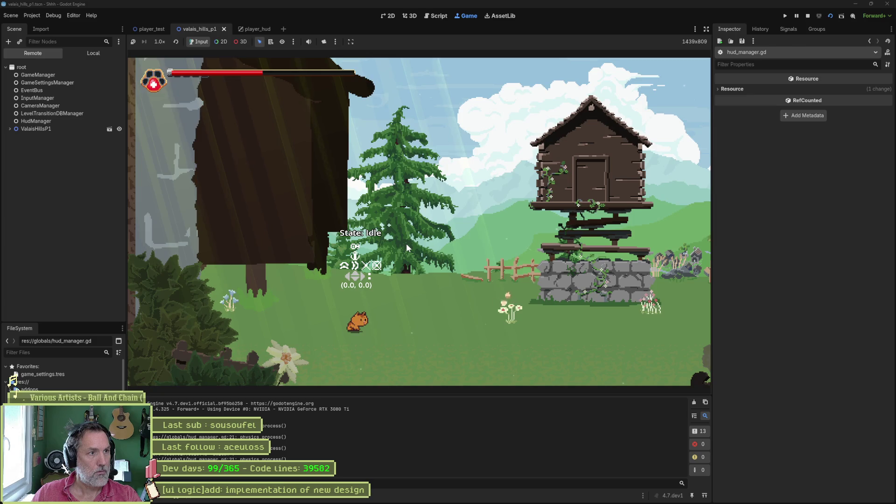
{"action": "key", "text": "e"}
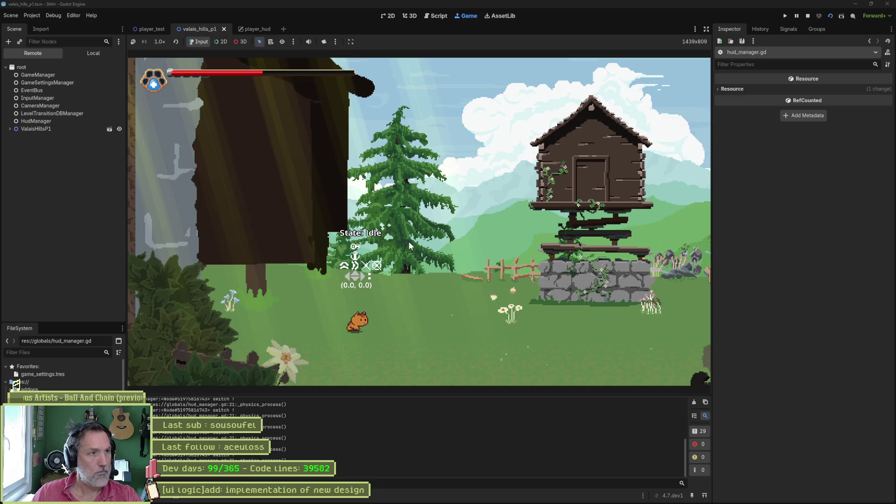
{"action": "key", "text": "F8"}
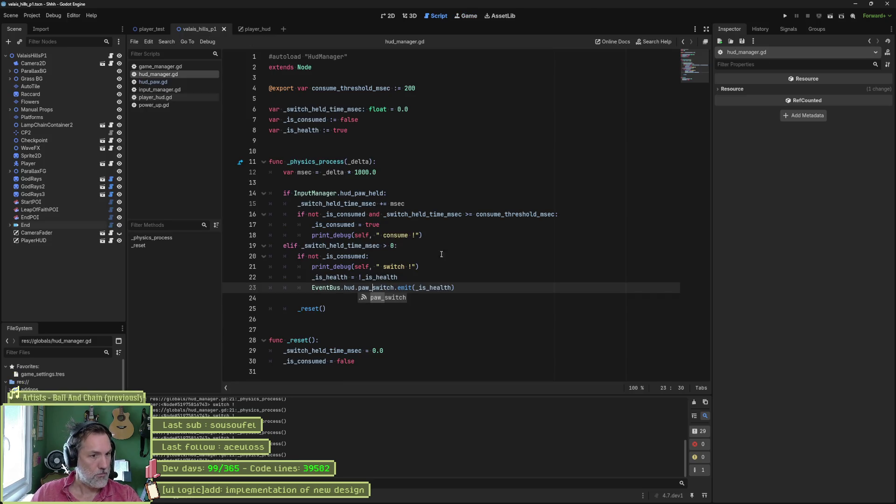
Step: Delete the switch debug print and paste a copy of the paw_switch emit line under the consume print
{"action": "key", "text": "Up"}
{"action": "key", "text": "Up"}
{"action": "key", "text": "ctrl+shift+k"}
{"action": "left_click", "coordinate": [438, 236]}
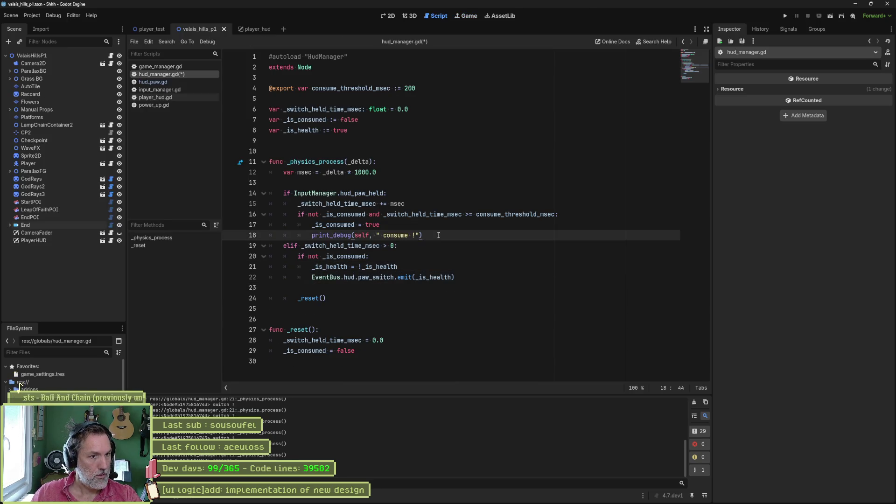
{"action": "left_click_drag", "start_coordinate": [452, 274], "coordinate": [461, 269]}
{"action": "key", "text": "ctrl+c"}
{"action": "left_click", "coordinate": [448, 236]}
{"action": "key", "text": "ctrl+v"}
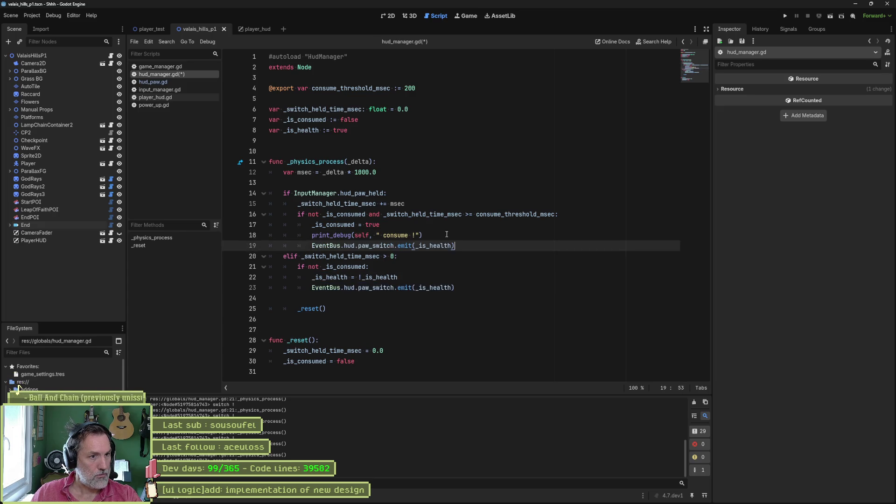
Step: Turn the copy into EventBus.hud.consume.emit() without arguments, delete the consume print, and save hud_manager.gd
{"action": "double_click", "coordinate": [384, 246]}
{"action": "type", "text": "consume"}
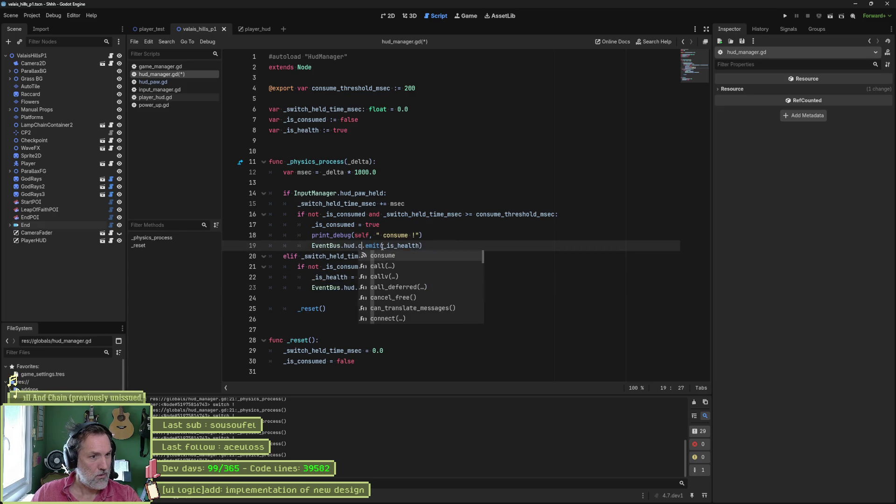
{"action": "double_click", "coordinate": [434, 246]}
{"action": "key", "text": "BackSpace"}
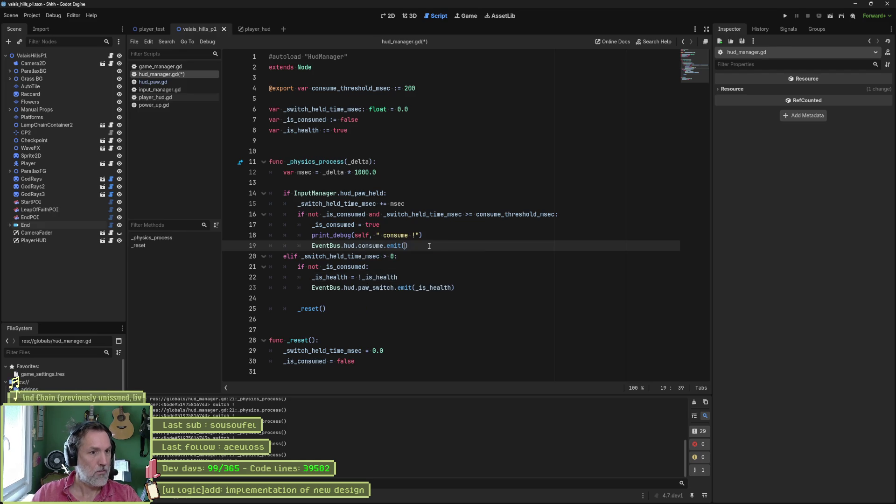
{"action": "left_click", "coordinate": [429, 236]}
{"action": "key", "text": "ctrl+shift+k"}
{"action": "key", "text": "ctrl+s"}
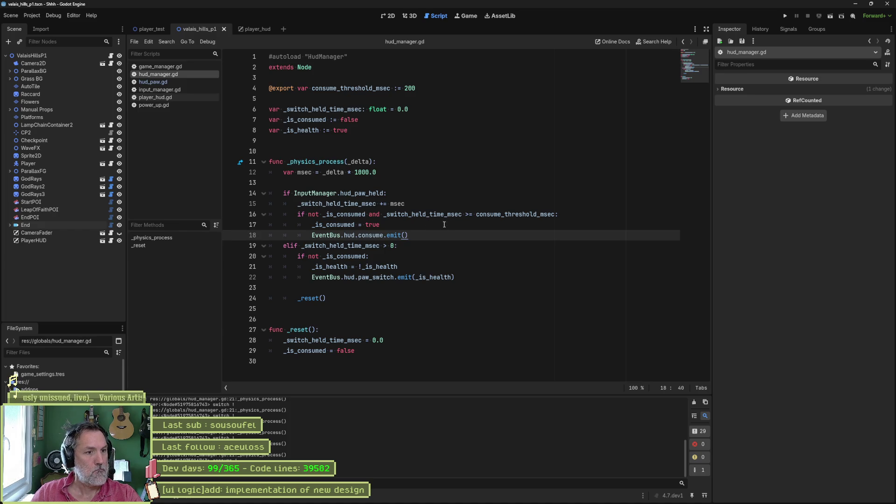
Step: Start a project-wide Replace in Files for 'consume' from line 18
{"action": "double_click", "coordinate": [369, 238]}
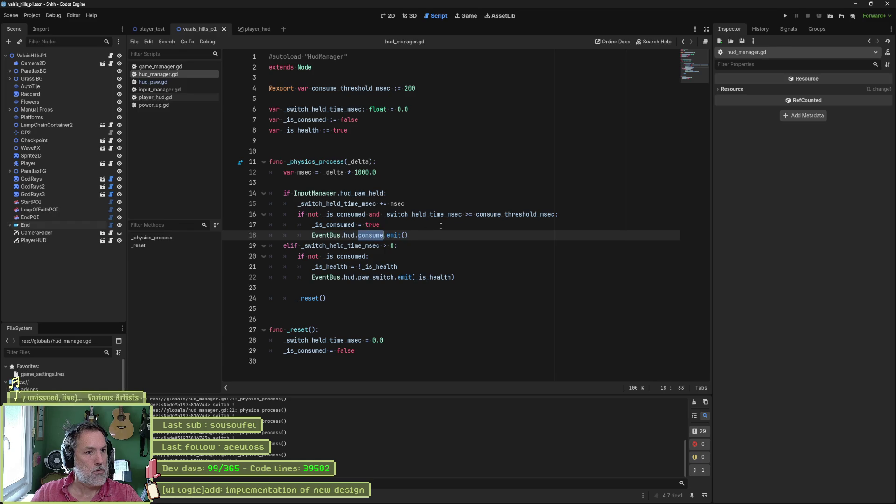
{"action": "left_click", "coordinate": [359, 235]}
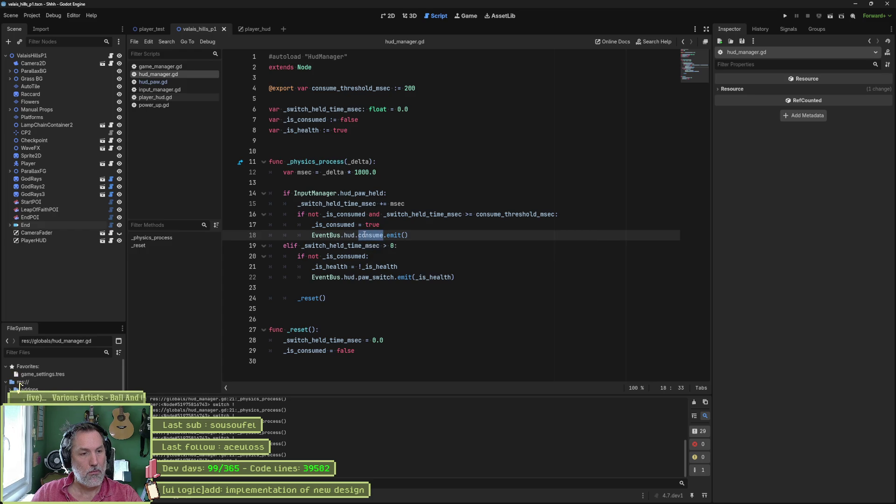
{"action": "key", "text": "ctrl+shift+r"}
Step: Enter paw_consume as the replacement, enable Whole Words and Match Case, and list the 10 matches in 6 files
{"action": "type", "text": "paw_consume"}
{"action": "left_click", "coordinate": [419, 232]}
{"action": "left_click", "coordinate": [460, 232]}
{"action": "left_click", "coordinate": [396, 292]}
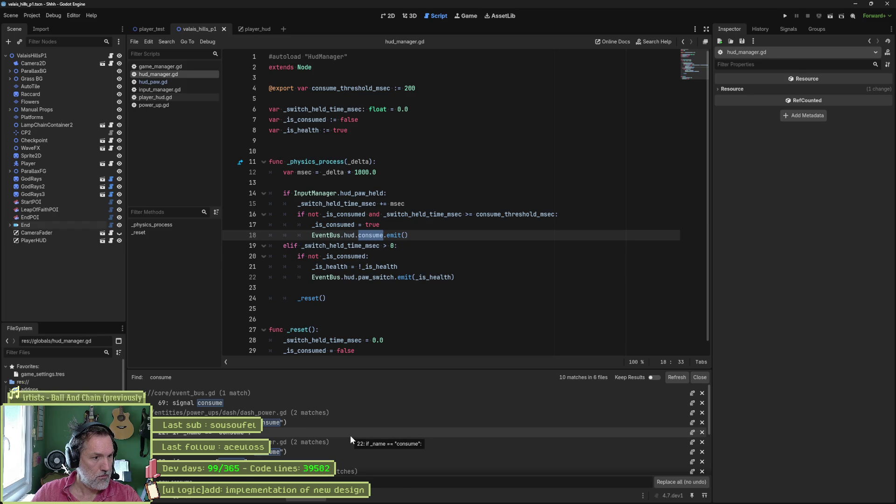
{"action": "scroll", "coordinate": [350, 438], "scroll_direction": "down", "scroll_amount": 3}
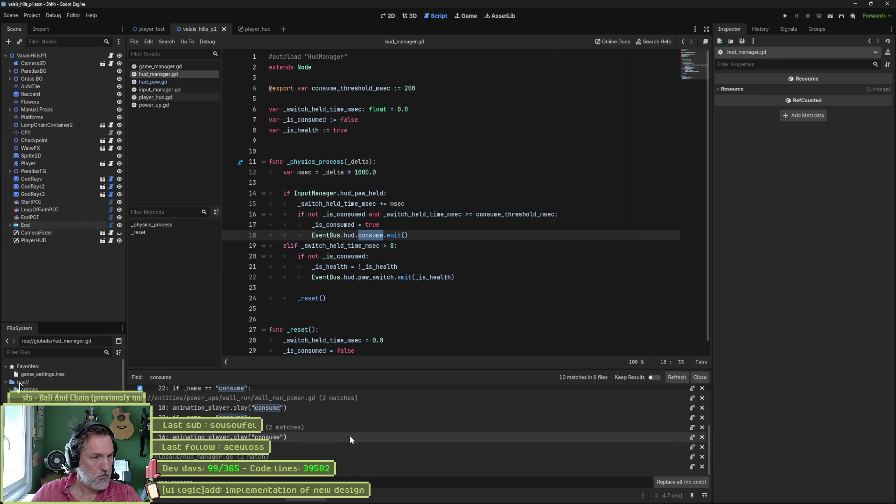
Step: Close the search results and rename line 18's emit to EventBus.hud.paw_consume.emit()
{"action": "scroll", "coordinate": [351, 432], "scroll_direction": "up", "scroll_amount": 3}
{"action": "left_click", "coordinate": [443, 235]}
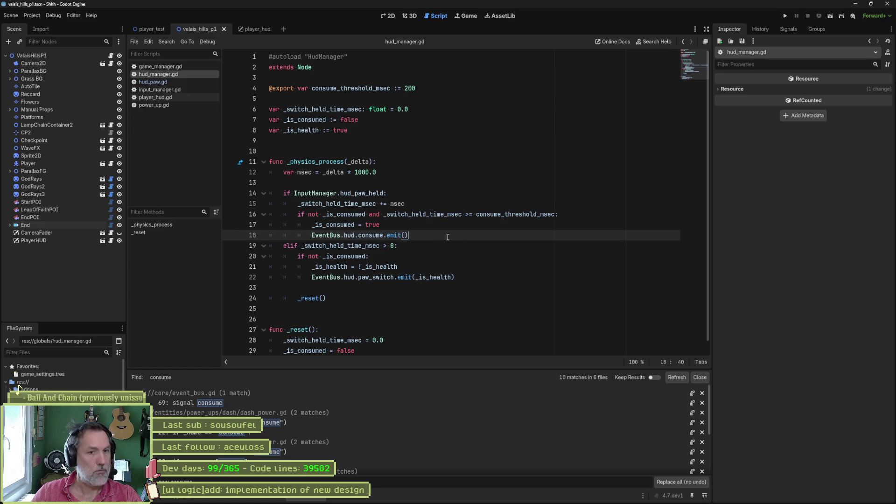
{"action": "left_click", "coordinate": [699, 377]}
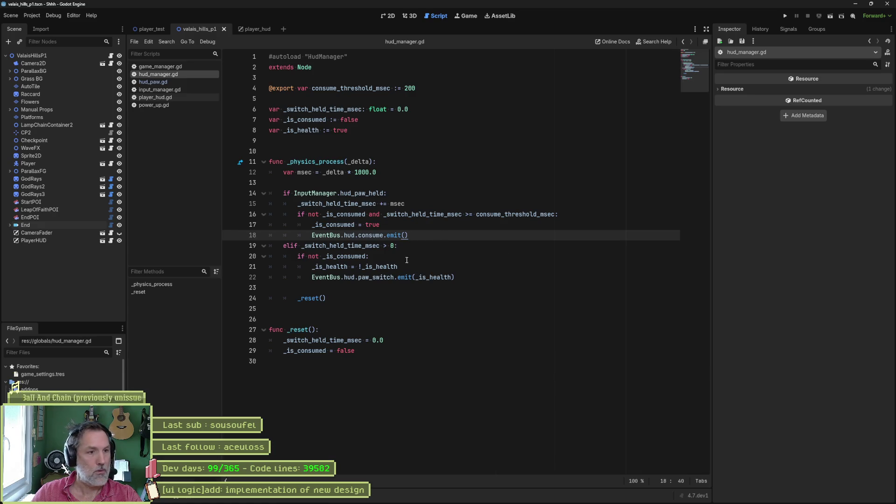
{"action": "left_click", "coordinate": [358, 235]}
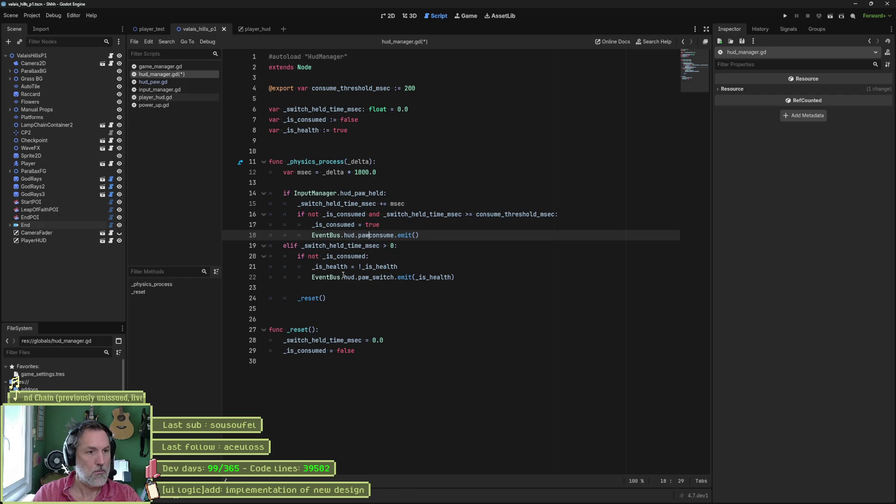
{"action": "type", "text": "paw_"}
Step: Rename the consume signal to paw_consume in event_bus.gd, save, and close it
{"action": "double_click", "coordinate": [373, 237]}
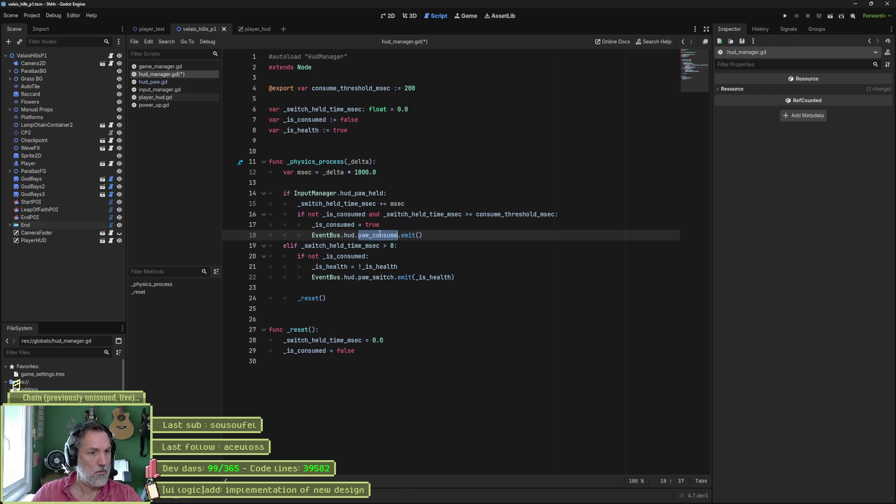
{"action": "left_click", "coordinate": [347, 238], "text": "ctrl"}
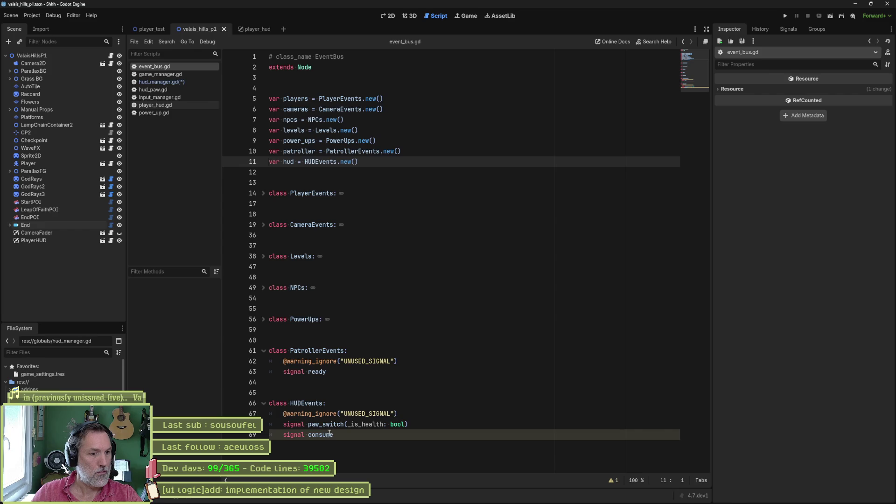
{"action": "double_click", "coordinate": [330, 434]}
{"action": "key", "text": "ctrl+v"}
{"action": "key", "text": "ctrl+s"}
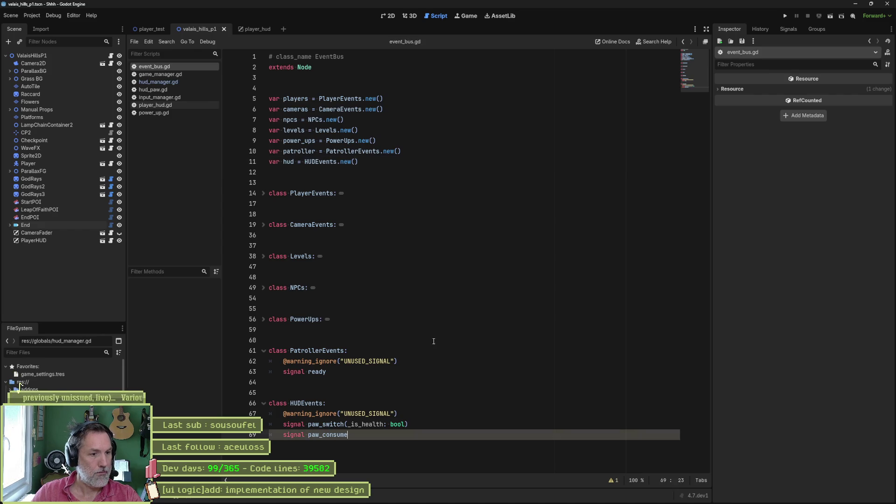
{"action": "key", "text": "ctrl+w"}
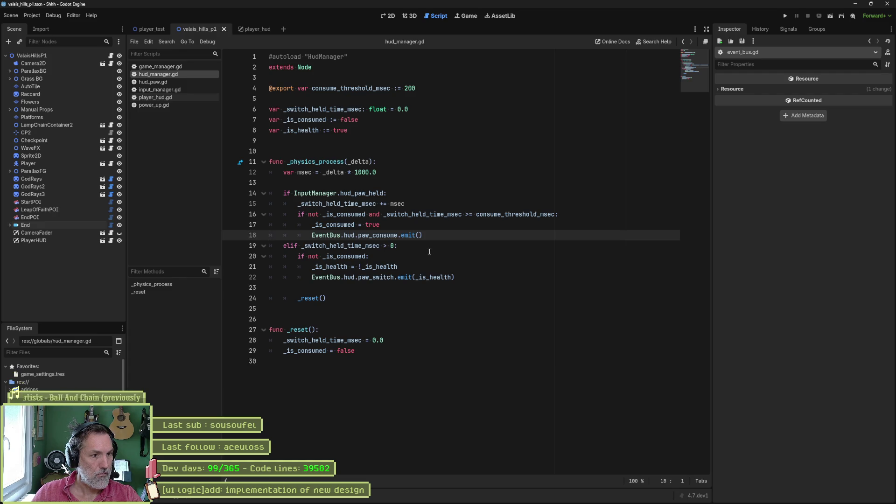
Step: Add blank lines after the consume emit and the held-time increment, then save
{"action": "left_click", "coordinate": [424, 236]}
{"action": "key", "text": "Return"}
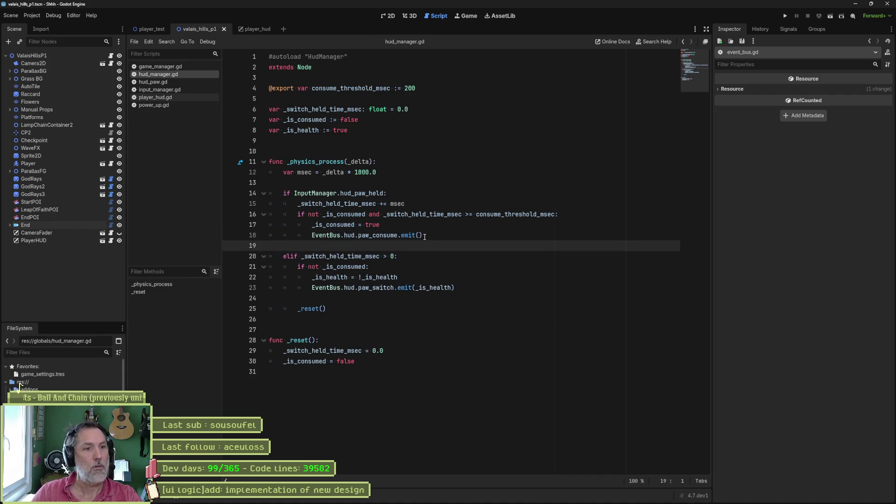
{"action": "left_click", "coordinate": [423, 206]}
{"action": "key", "text": "Return"}
{"action": "key", "text": "ctrl+s"}
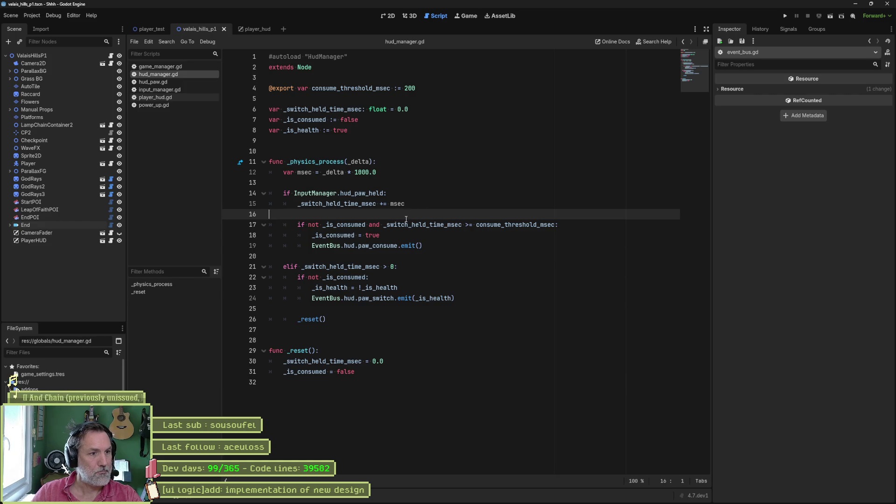
Step: Extend the elif condition to 'elif _switch_held_time_msec > 0 and not _is_consumed'
{"action": "left_click", "coordinate": [413, 269]}
{"action": "key", "text": "Return"}
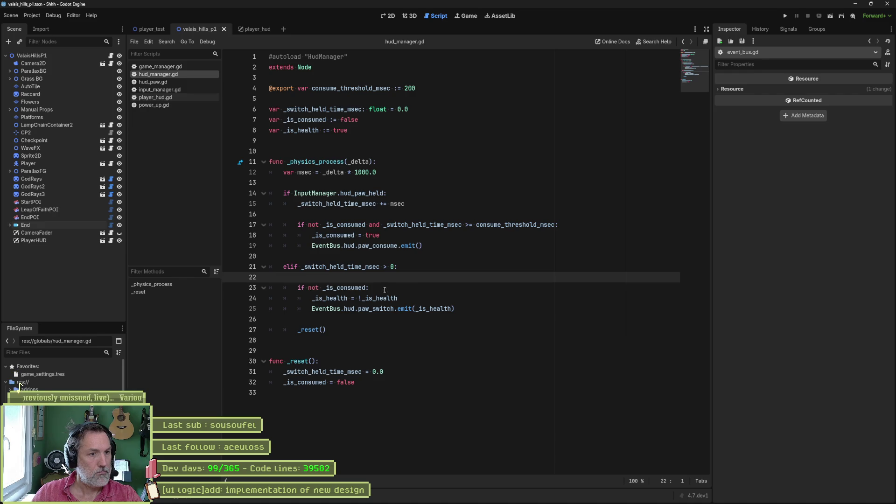
{"action": "left_click_drag", "start_coordinate": [308, 288], "coordinate": [367, 288]}
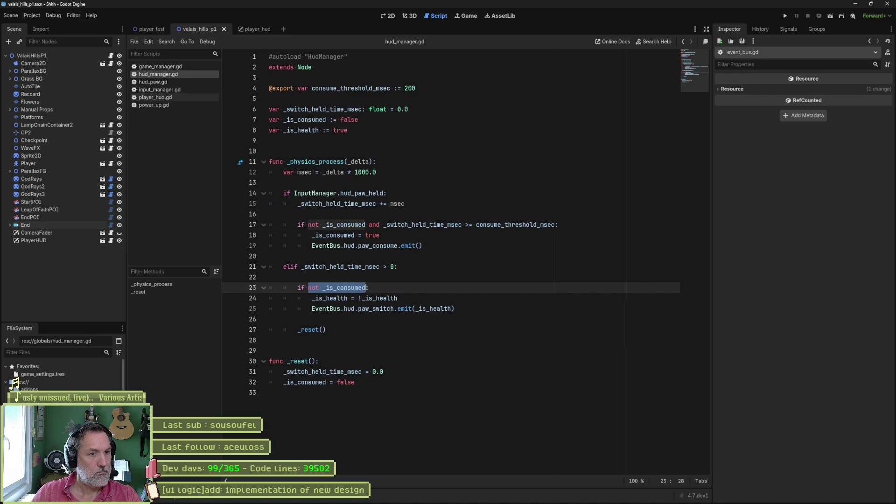
{"action": "key", "text": "ctrl+c"}
{"action": "left_click", "coordinate": [394, 269]}
{"action": "type", "text": "and"}
{"action": "key", "text": "ctrl+v"}
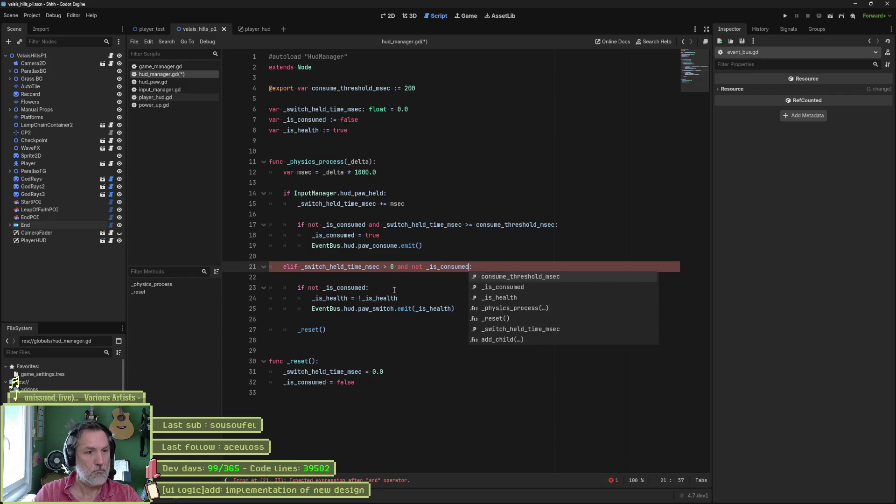
{"action": "key", "text": "Escape"}
Step: Delete the nested 'if not _is_consumed' line, dedent its body, save, and run the game
{"action": "left_click", "coordinate": [398, 276]}
{"action": "key", "text": "ctrl+shift+k"}
{"action": "key", "text": "ctrl+shift+k"}
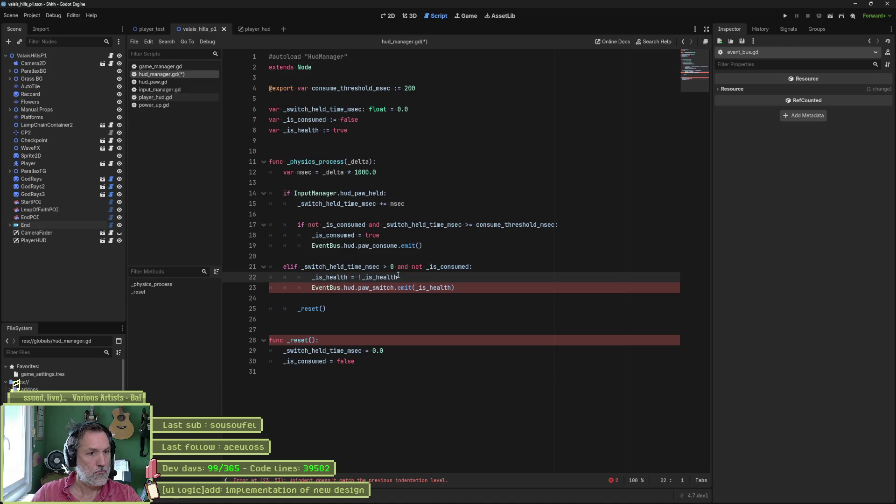
{"action": "left_click", "coordinate": [399, 286], "text": "shift"}
{"action": "key", "text": "shift+Tab"}
{"action": "left_click", "coordinate": [448, 255]}
{"action": "key", "text": "ctrl+s"}
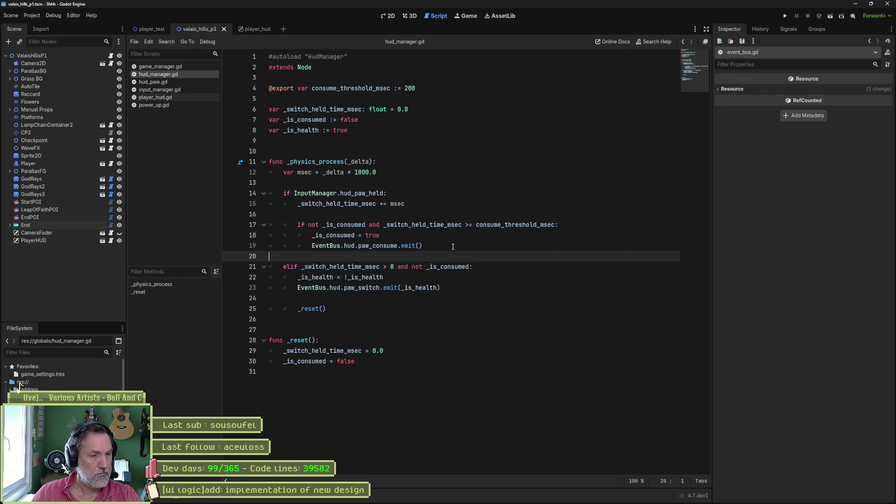
{"action": "key", "text": "F6"}
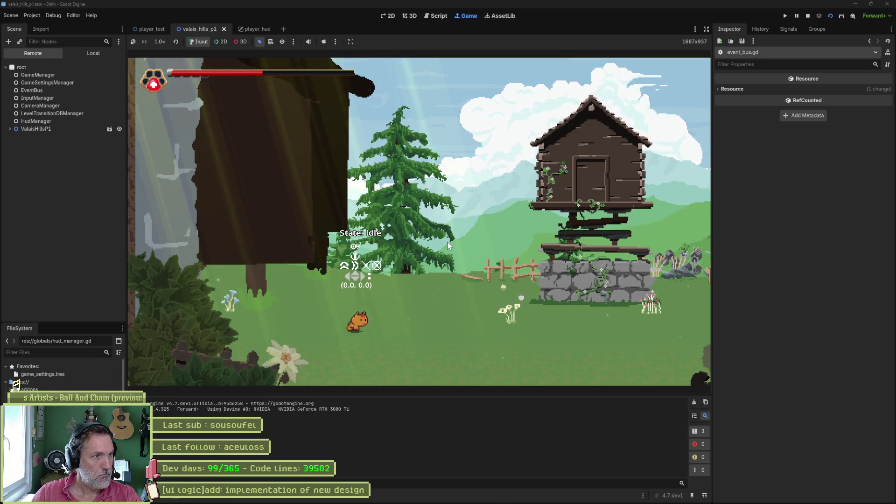
Step: Stop the test run with F8 to get back to hud_manager.gd
{"action": "key", "text": "F8"}
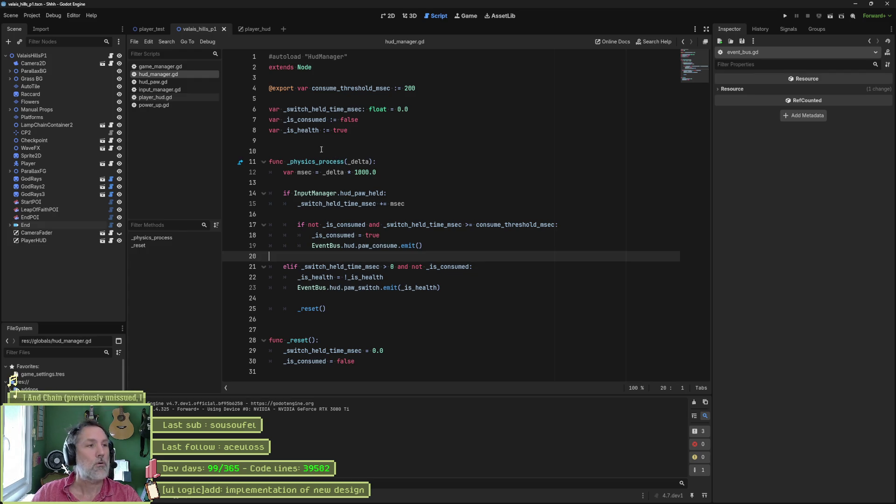
Step: Look through hud_paw.gd and player_hud.gd, ending back on hud_paw.gd
{"action": "left_click", "coordinate": [184, 81]}
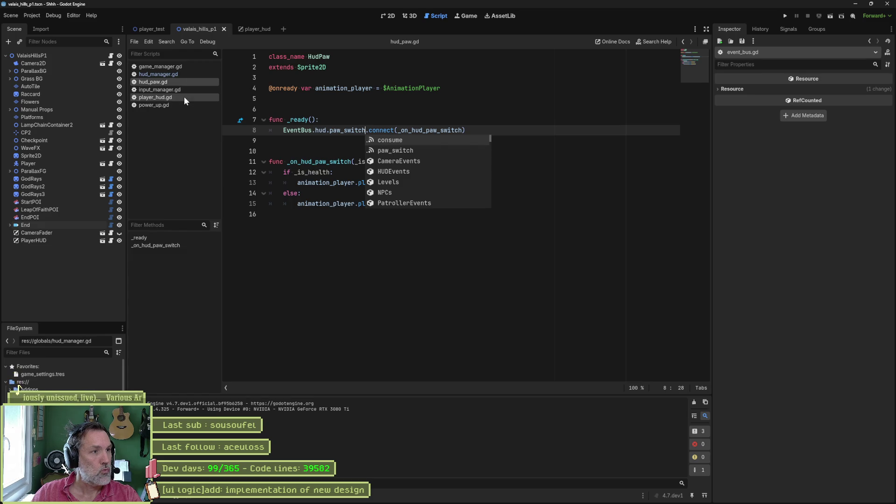
{"action": "left_click", "coordinate": [184, 97]}
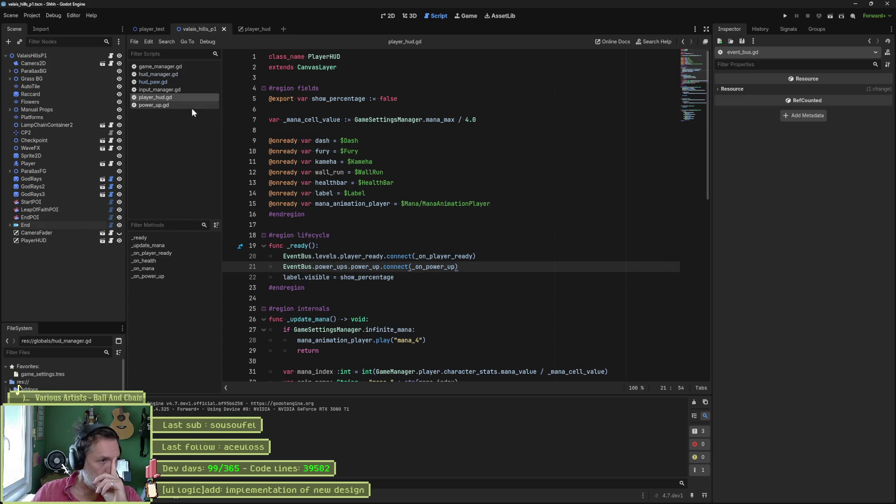
{"action": "left_click", "coordinate": [174, 82]}
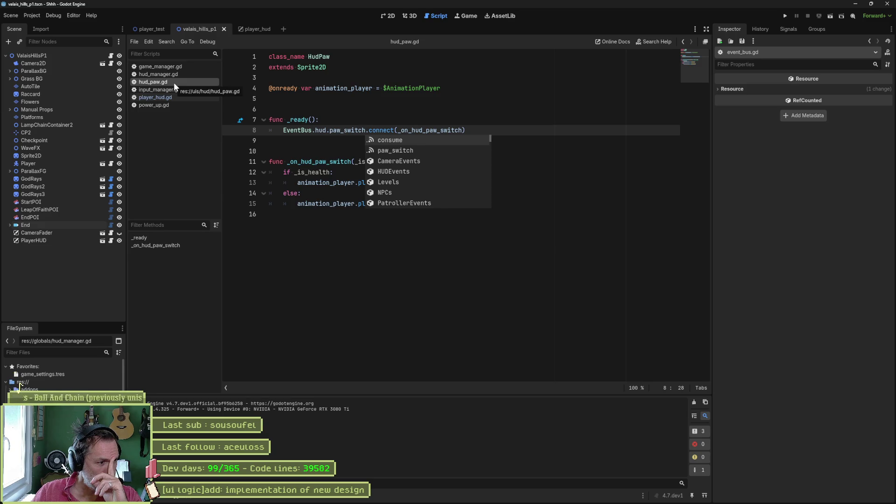
{"action": "left_click", "coordinate": [306, 110]}
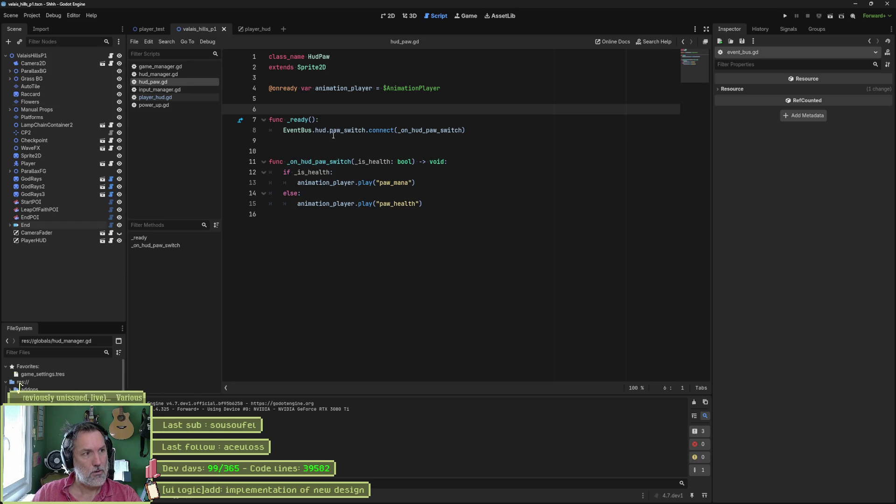
Step: Open player_controller.gd via Quick Open by searching 'player_con'
{"action": "key", "text": "shift+alt+o"}
{"action": "type", "text": "player_con"}
{"action": "key", "text": "Return"}
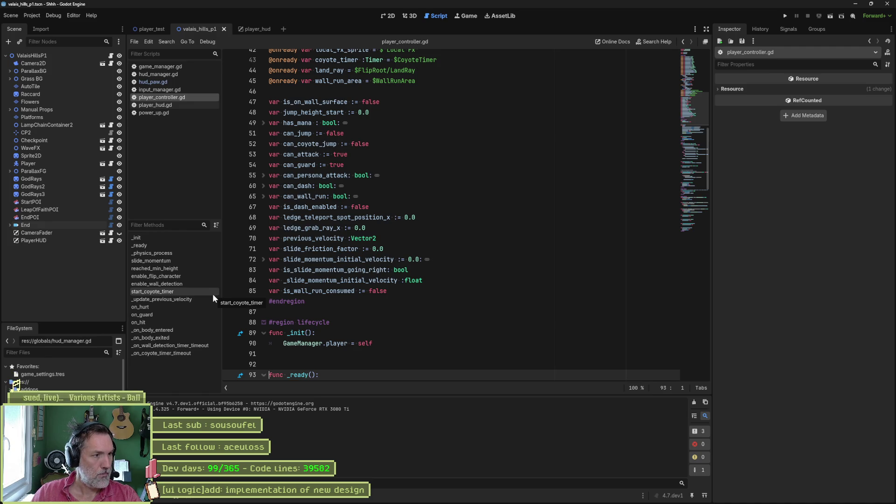
Step: Follow on_hurt's add_mana call into game_manager.gd and place the caret at the end of _ready's line 95
{"action": "left_click", "coordinate": [188, 306]}
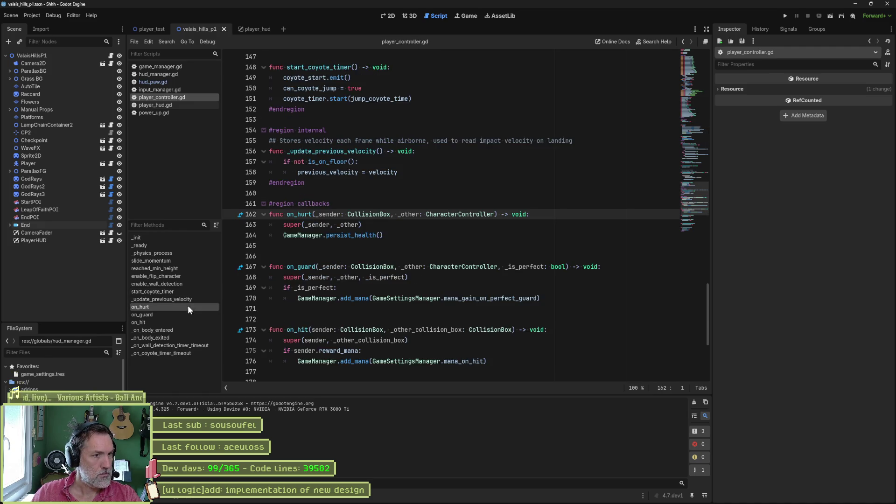
{"action": "left_click", "coordinate": [362, 235]}
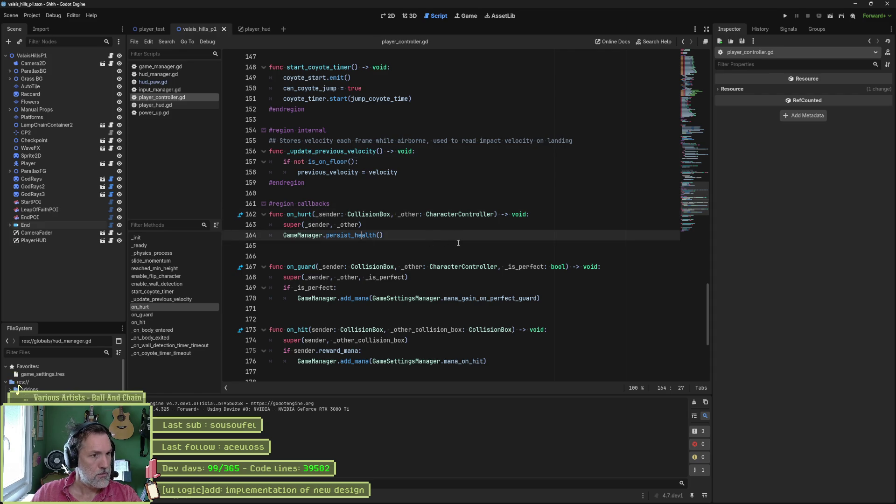
{"action": "left_click", "coordinate": [362, 297]}
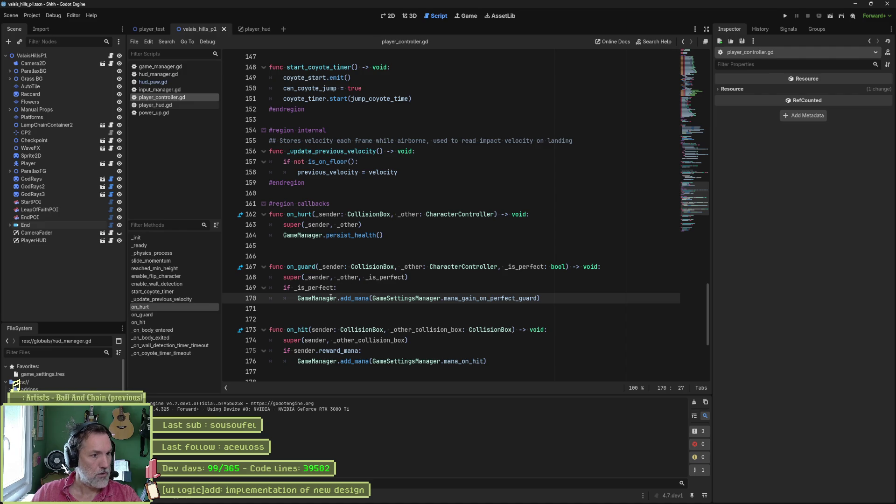
{"action": "left_click", "coordinate": [354, 299], "text": "ctrl"}
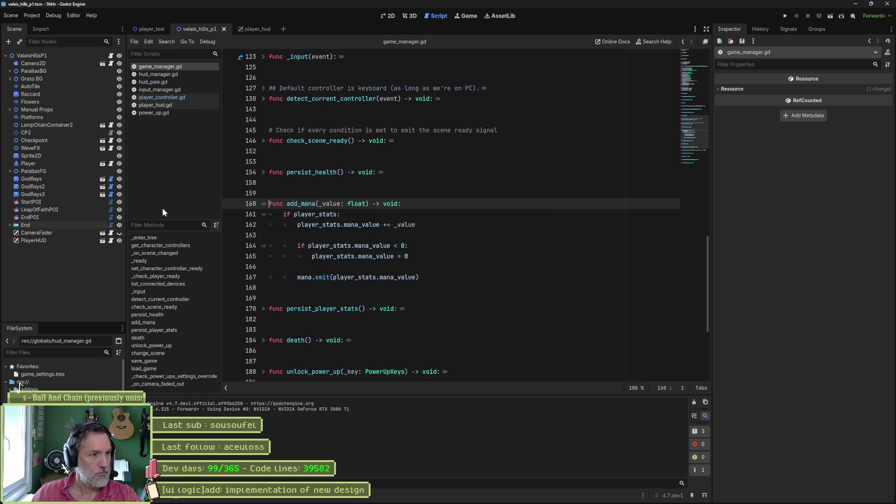
{"action": "left_click", "coordinate": [167, 261]}
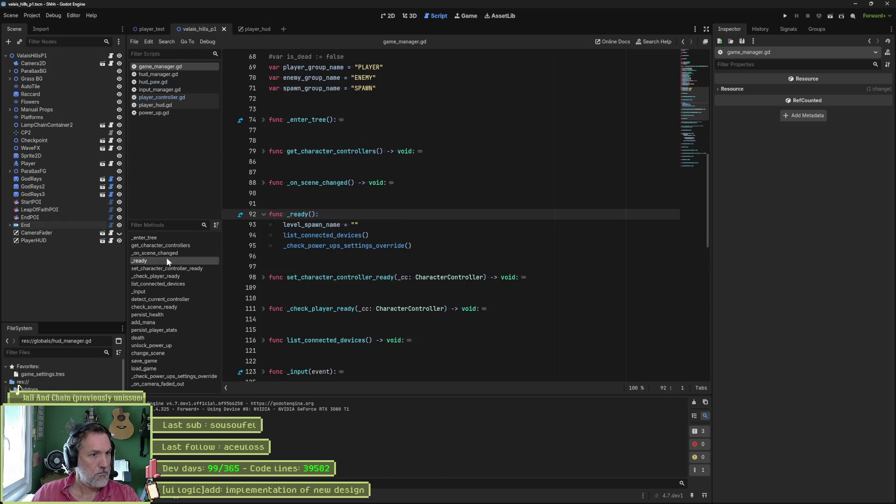
{"action": "left_click", "coordinate": [429, 246]}
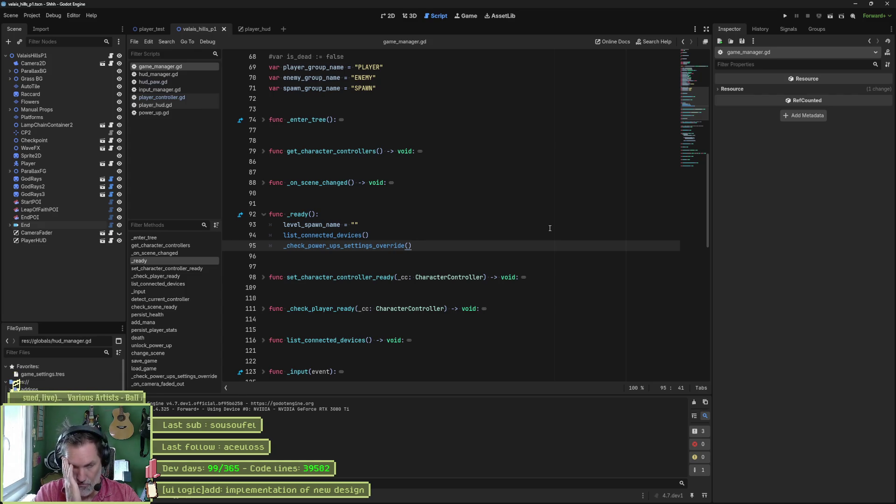
Step: In _ready, add EventBus.hud.paw_consume.connect(_on_paw_consume)
{"action": "key", "text": "Return"}
{"action": "type", "text": "eventb"}
{"action": "key", "text": "Return"}
{"action": "type", "text": "EventBus."}
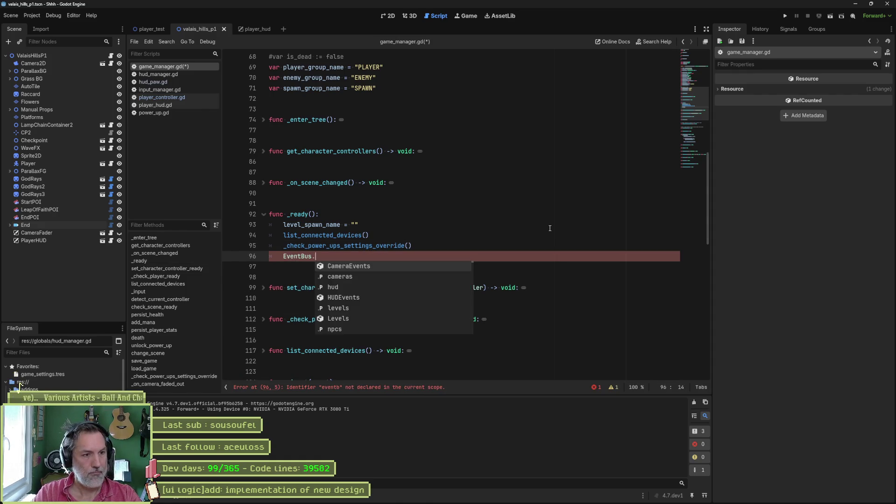
{"action": "type", "text": "hud."}
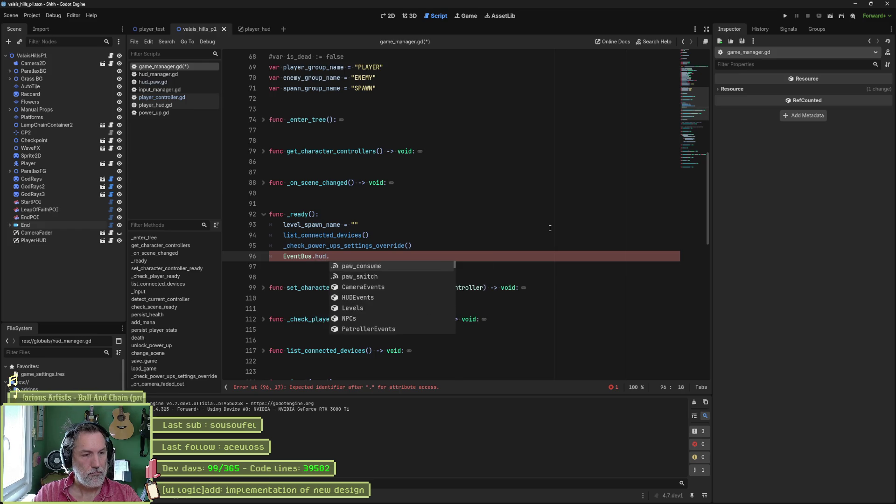
{"action": "key", "text": "Return"}
{"action": "type", "text": ".conn"}
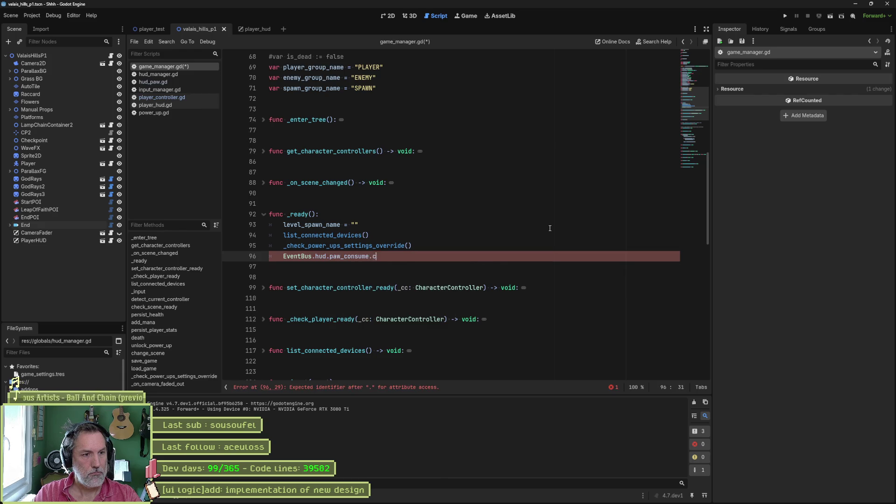
{"action": "key", "text": "Return"}
{"action": "type", "text": "_on_paw-"}
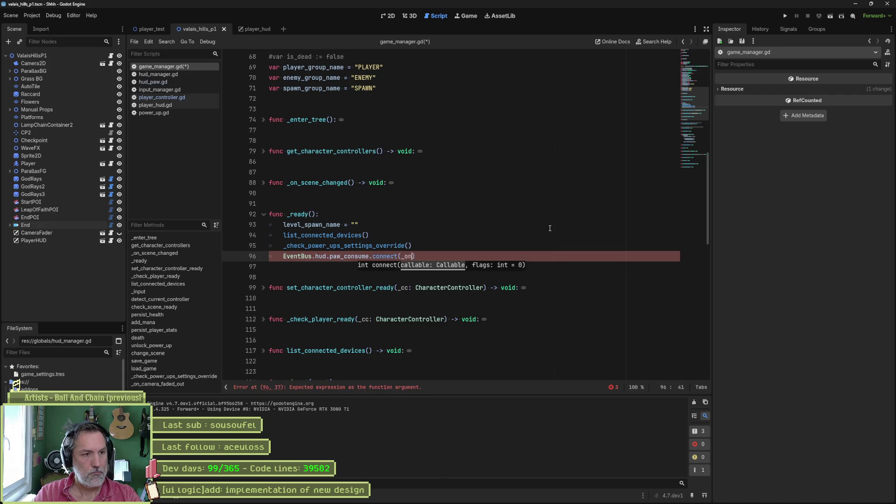
{"action": "key", "text": "BackSpace"}
{"action": "type", "text": "_c"}
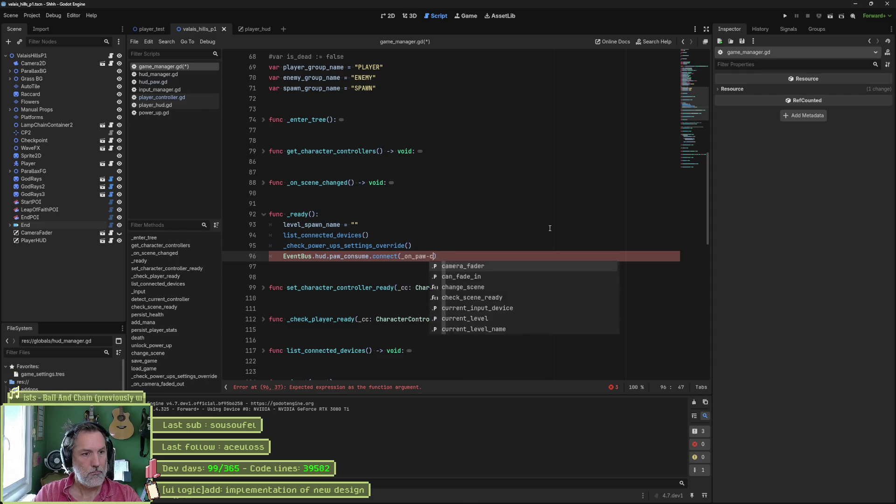
{"action": "type", "text": "onsume"}
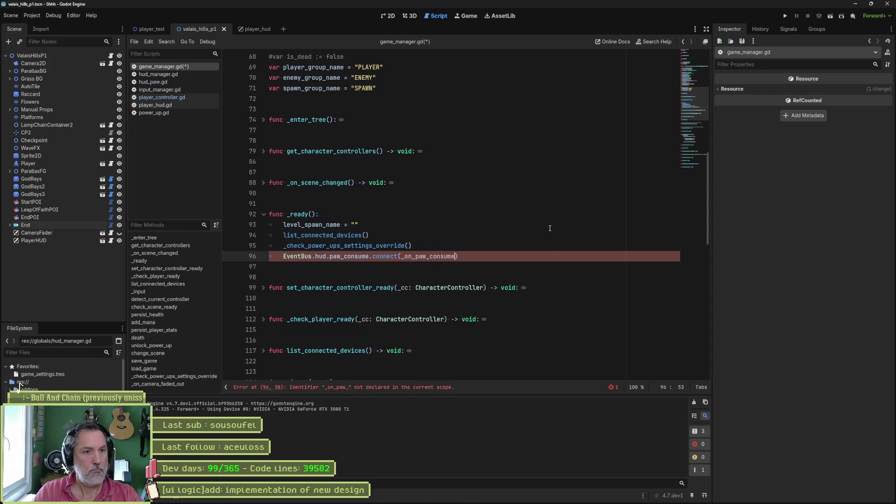
Step: Duplicate the connect line into a draft connecting paw_switch to _on_paw_switch
{"action": "key", "text": "End"}
{"action": "key", "text": "shift+Up"}
{"action": "key", "text": "ctrl+shift+d"}
{"action": "key", "text": "ctrl+Left"}
{"action": "key", "text": "ctrl+Left"}
{"action": "key", "text": "ctrl+Left"}
{"action": "key", "text": "ctrl+shift+Right"}
{"action": "type", "text": "_switch"}
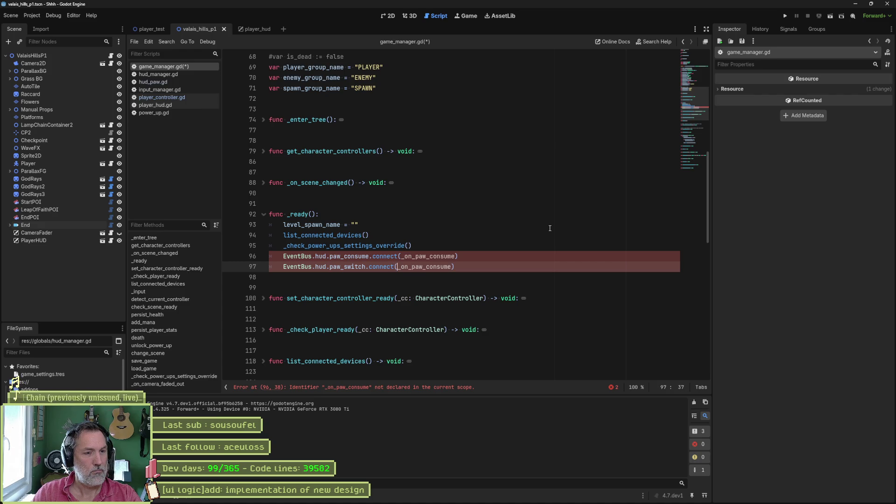
{"action": "key", "text": "ctrl+d"}
{"action": "type", "text": "_on_paw_sw"}
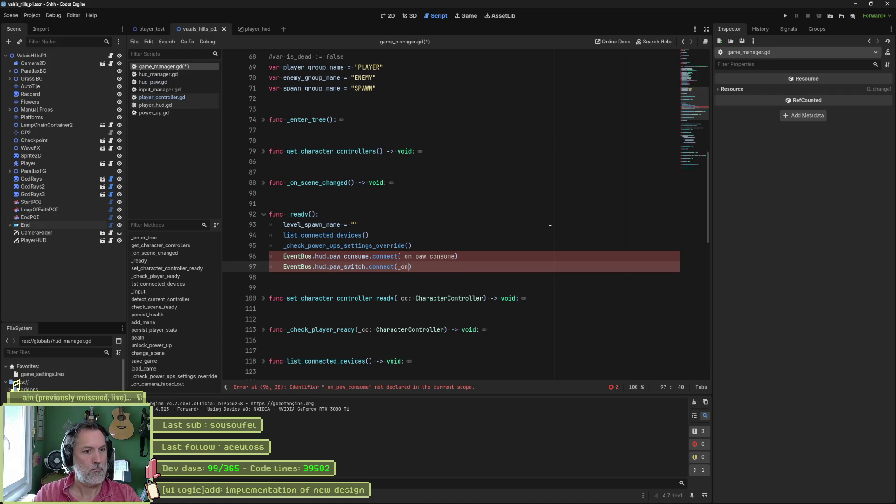
{"action": "type", "text": "itch"}
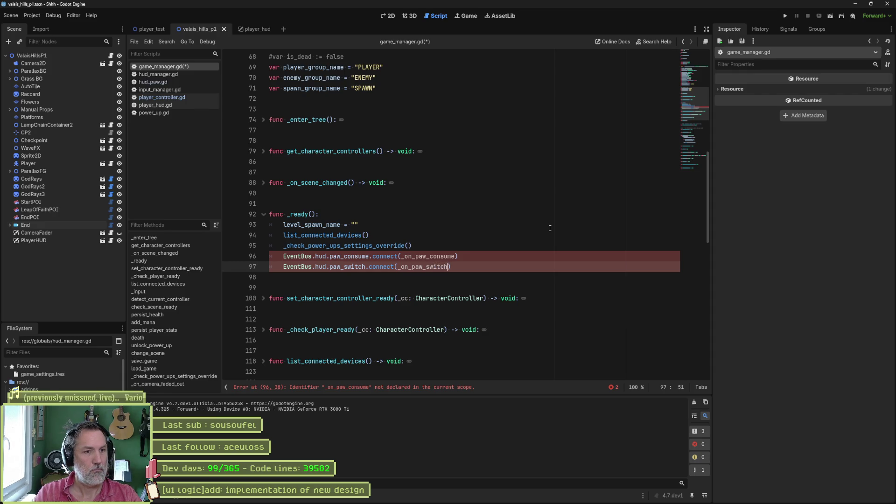
Step: Write func _on_paw_consume() with print_debug("paw consumed")
{"action": "key", "text": "Return"}
{"action": "key", "text": "Return"}
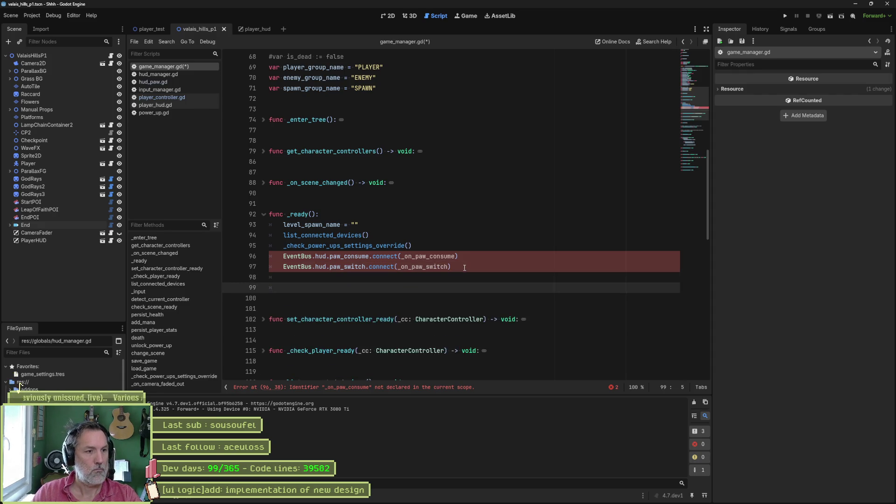
{"action": "key", "text": "Return"}
{"action": "type", "text": "func"}
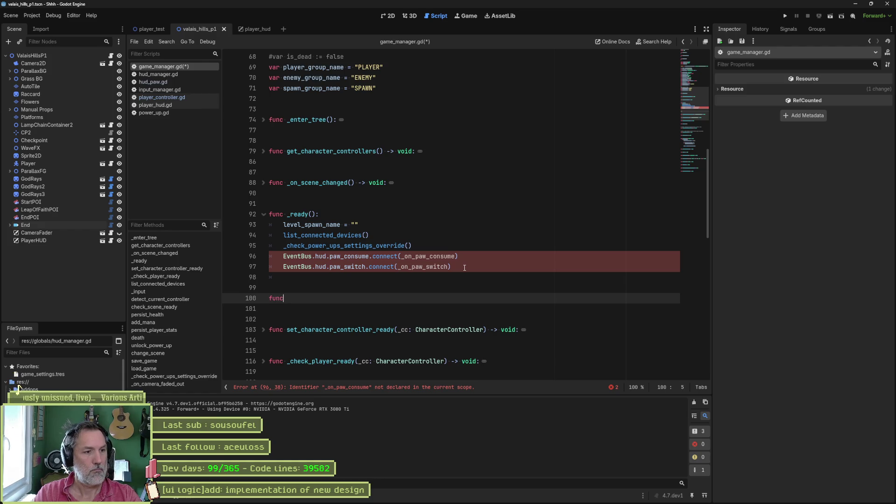
{"action": "double_click", "coordinate": [429, 257]}
{"action": "key", "text": "ctrl+c"}
{"action": "left_click", "coordinate": [424, 298]}
{"action": "key", "text": "ctrl+v"}
{"action": "type", "text": "() "}
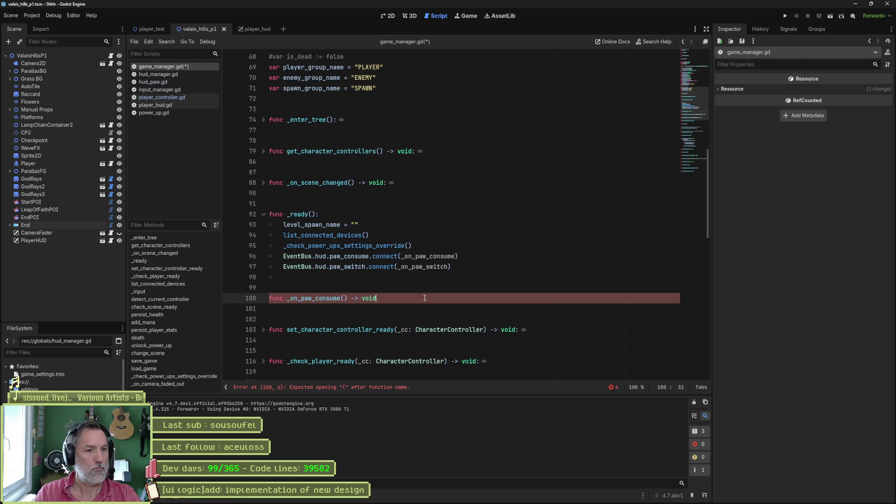
{"action": "type", "text": ":"}
{"action": "key", "text": "Return"}
{"action": "type", "text": "print_"}
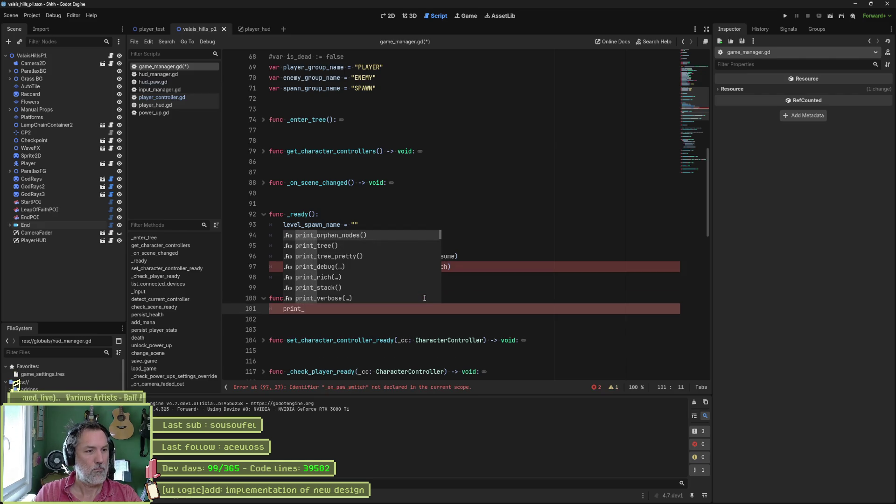
{"action": "type", "text": "d"}
{"action": "key", "text": "Return"}
{"action": "type", "text": "\""}
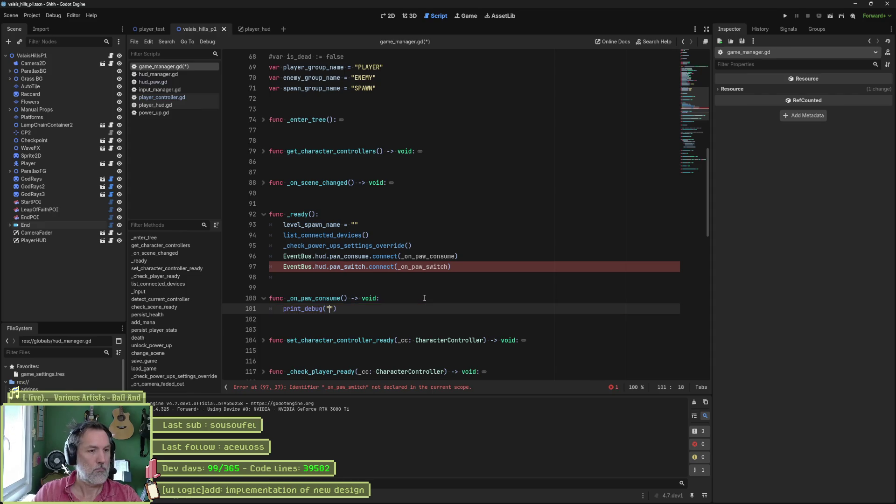
{"action": "type", "text": "paw consumed"}
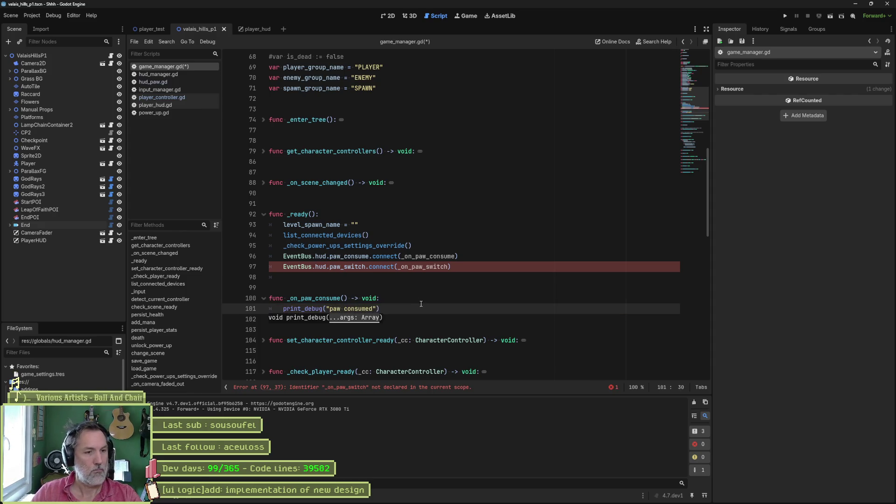
Step: Copy it as a draft _on_paw_switch(_is_health: bool) printing "paw switched", and save
{"action": "mouse_move", "coordinate": [421, 304]}
{"action": "left_mouse_down"}
{"action": "mouse_move", "coordinate": [458, 299]}
{"action": "mouse_move", "coordinate": [490, 268]}
{"action": "left_mouse_up"}
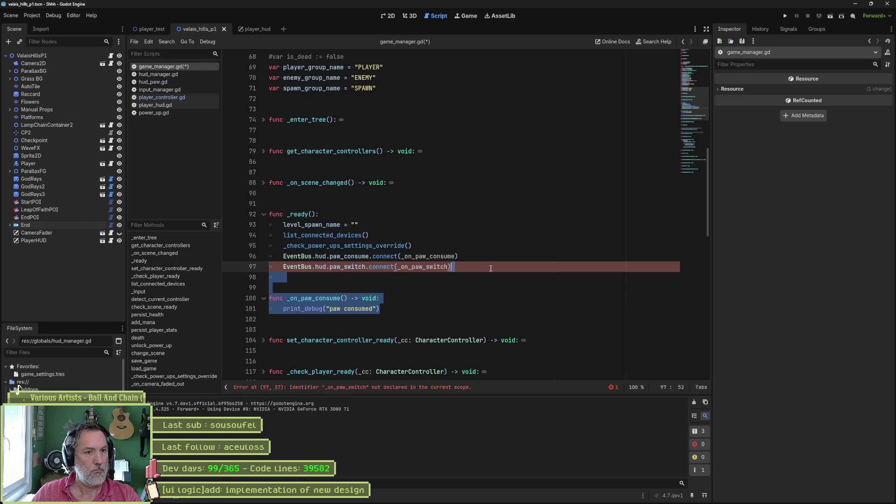
{"action": "key", "text": "ctrl+d"}
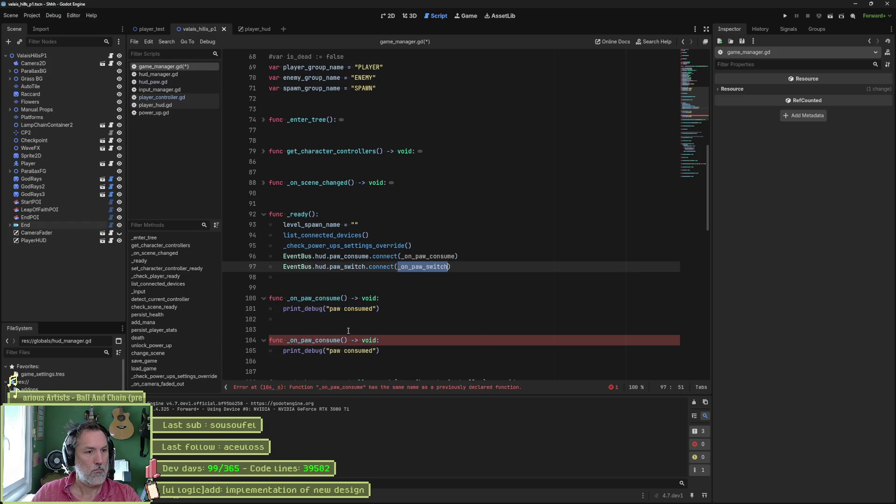
{"action": "double_click", "coordinate": [327, 340]}
{"action": "type", "text": "_on_paw_switch"}
{"action": "key", "text": "Right"}
{"action": "type", "text": "_is_"}
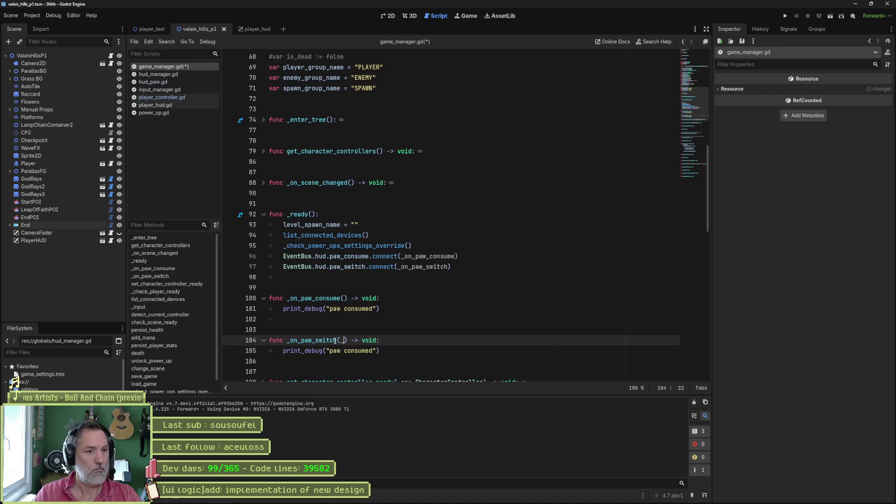
{"action": "type", "text": "health: bool"}
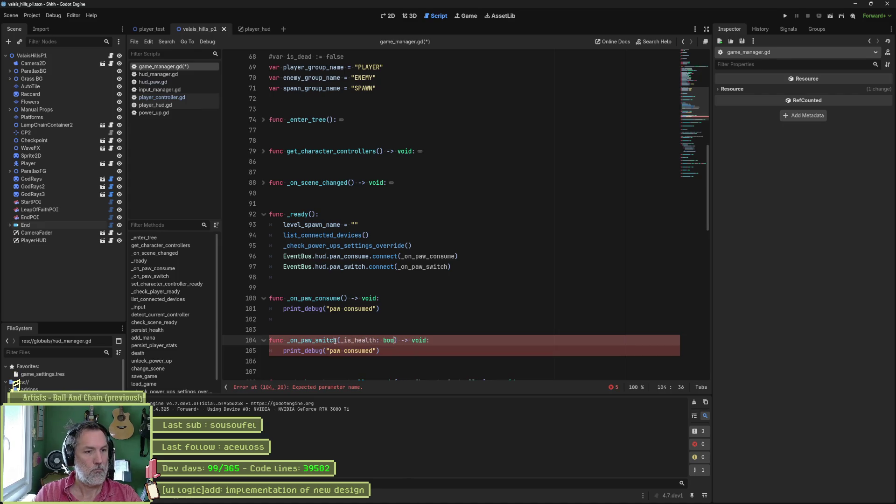
{"action": "key", "text": "Down"}
{"action": "key", "text": "Left"}
{"action": "key", "text": "Left"}
{"action": "key", "text": "ctrl+shift+Left"}
{"action": "key", "text": "BackSpace"}
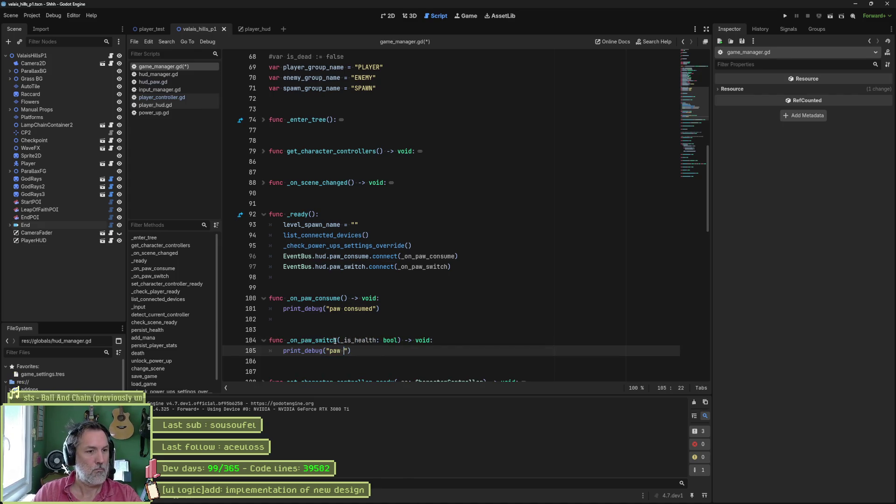
{"action": "key", "text": "BackSpace"}
{"action": "type", "text": "switche"}
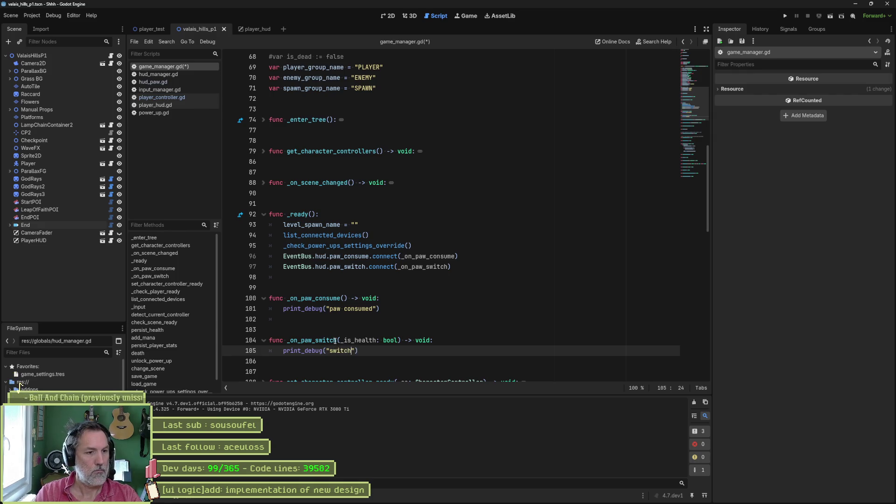
{"action": "type", "text": "d"}
{"action": "key", "text": "ctrl+s"}
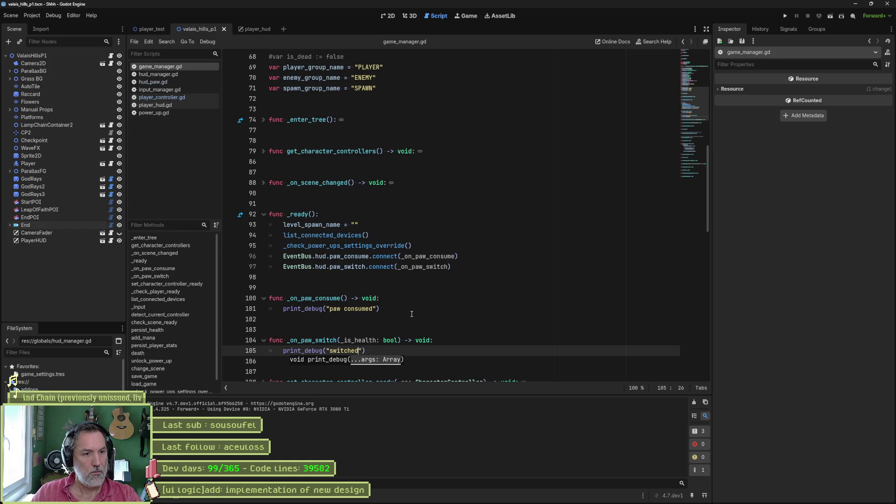
Step: Delete the draft _on_paw_switch function and its paw_switch connect line, then save
{"action": "left_click", "coordinate": [396, 309]}
{"action": "left_click", "coordinate": [394, 350]}
{"action": "left_click_drag", "start_coordinate": [394, 351], "coordinate": [402, 310]}
{"action": "key", "text": "BackSpace"}
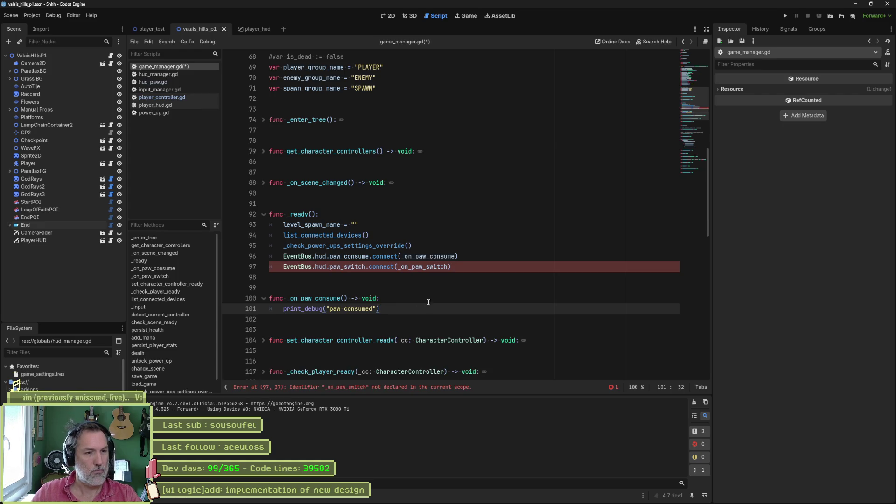
{"action": "key", "text": "Up"}
{"action": "key", "text": "Up"}
{"action": "key", "text": "Up"}
{"action": "key", "text": "ctrl+shift+k"}
{"action": "key", "text": "ctrl+s"}
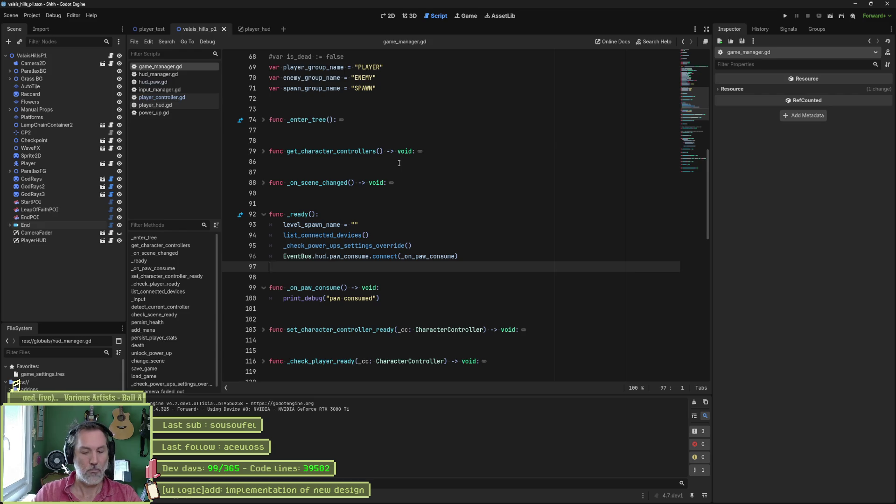
{"action": "key", "text": "ctrl+alt+o"}
Step: In event_bus.gd, copy paw_switch's (_is_health: bool) onto the paw_consume signal and save
{"action": "type", "text": "event_bus"}
{"action": "key", "text": "Return"}
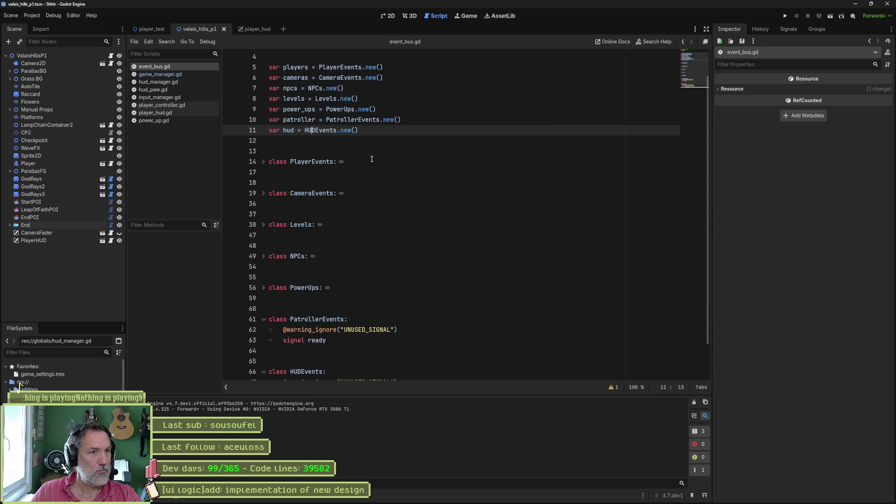
{"action": "scroll", "coordinate": [363, 185], "scroll_direction": "down", "scroll_amount": 2}
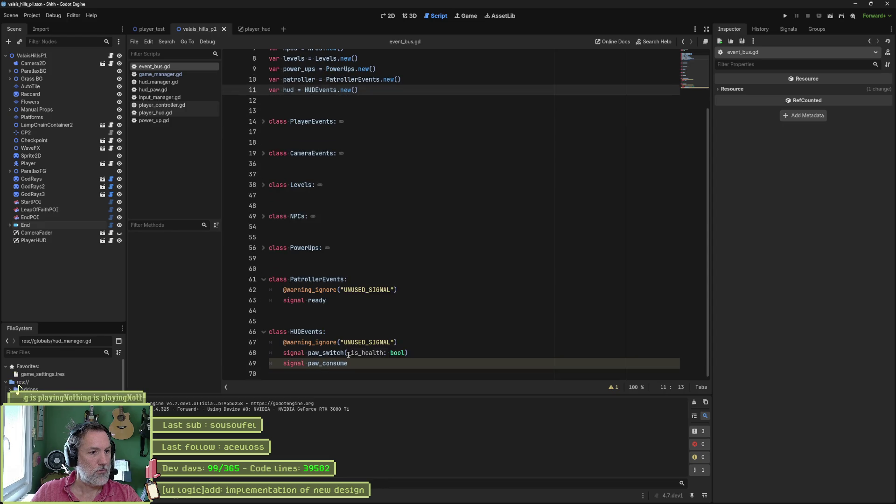
{"action": "left_click", "coordinate": [356, 364]}
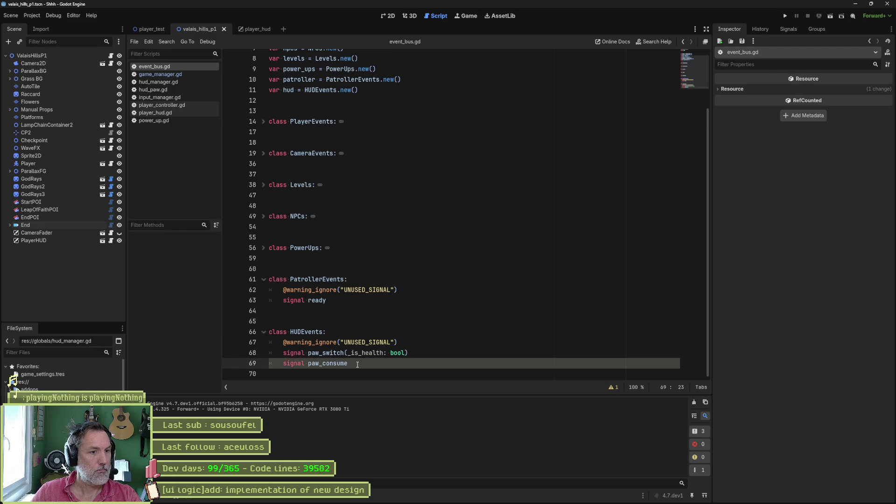
{"action": "left_click_drag", "start_coordinate": [344, 354], "coordinate": [409, 353]}
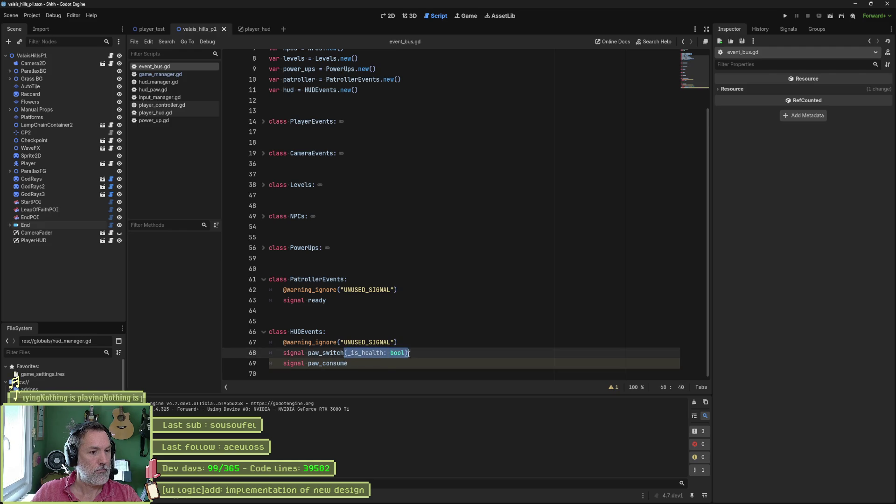
{"action": "key", "text": "ctrl+c"}
{"action": "left_click", "coordinate": [400, 364]}
{"action": "key", "text": "ctrl+v"}
{"action": "key", "text": "ctrl+s"}
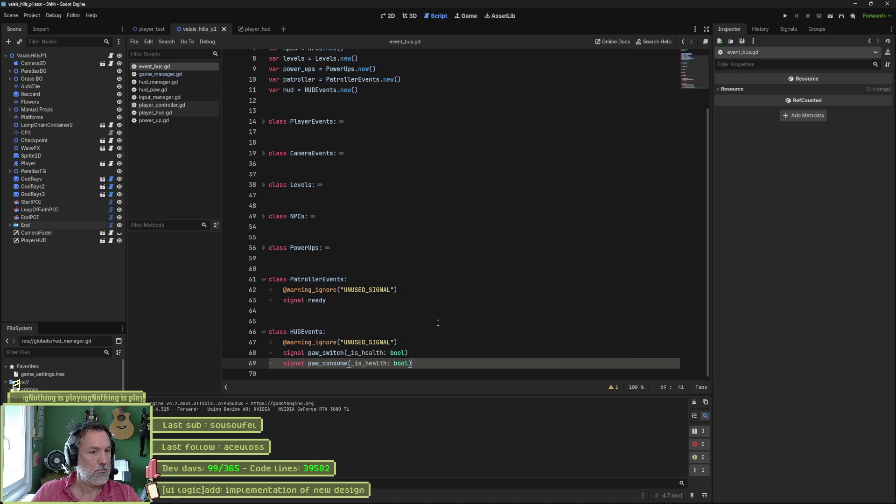
{"action": "left_click", "coordinate": [174, 82]}
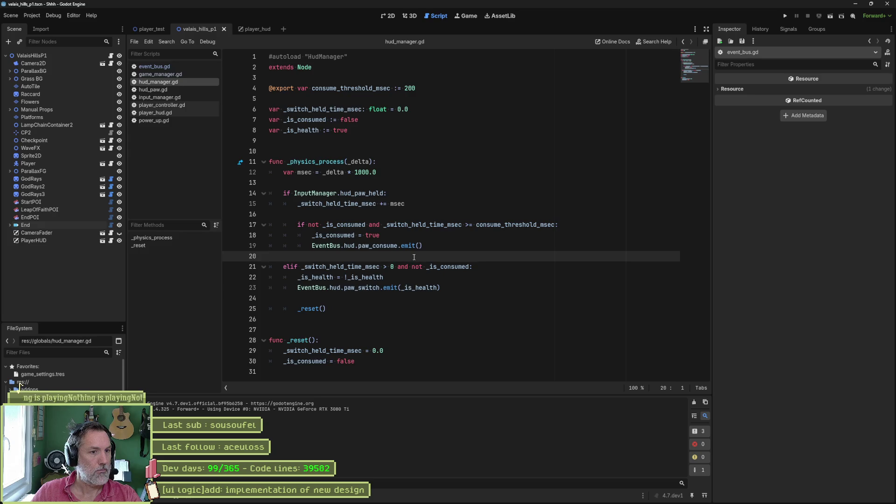
Step: Change the consume branch to EventBus.hud.paw_consume.emit(_is_health) and save hud_manager.gd
{"action": "double_click", "coordinate": [419, 286]}
{"action": "key", "text": "ctrl+c"}
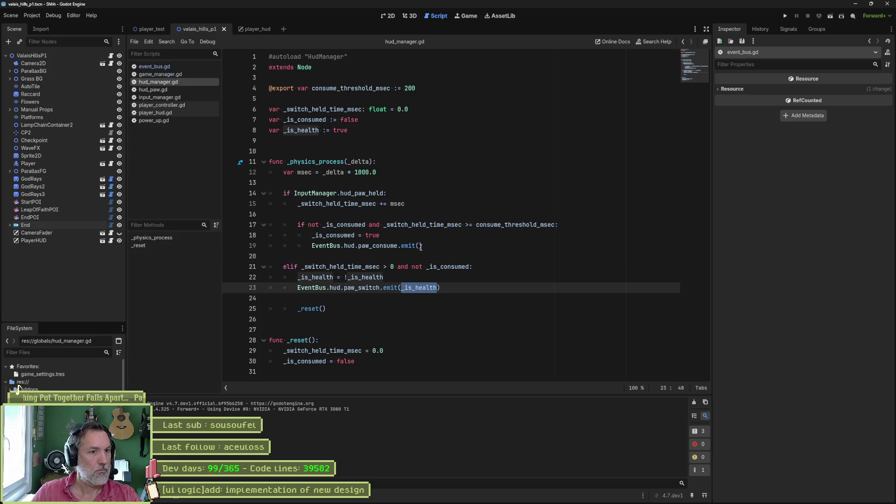
{"action": "left_click", "coordinate": [419, 246]}
{"action": "key", "text": "ctrl+v"}
{"action": "key", "text": "ctrl+s"}
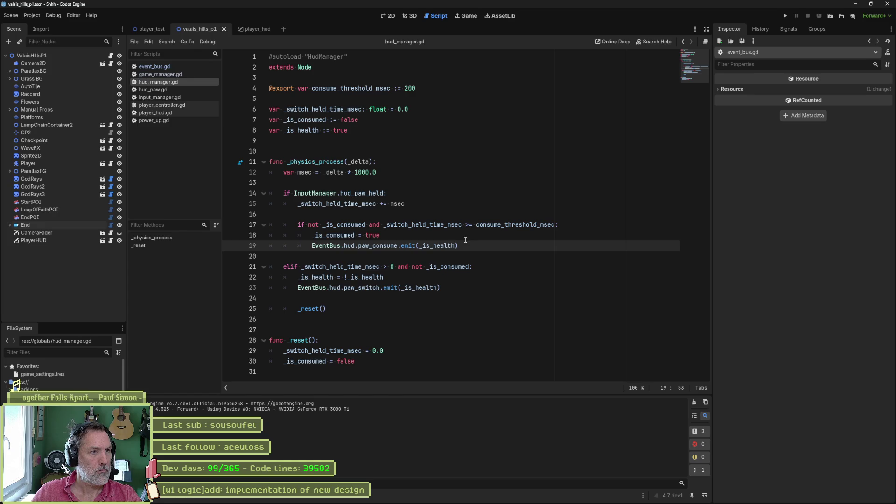
Step: Check where _is_health is used in hud_manager.gd, then close the script
{"action": "double_click", "coordinate": [309, 130]}
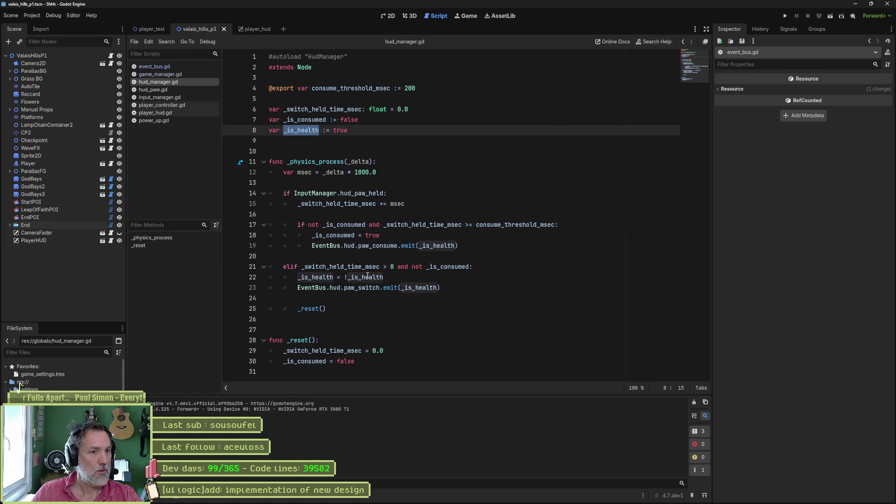
{"action": "mouse_move", "coordinate": [368, 276]}
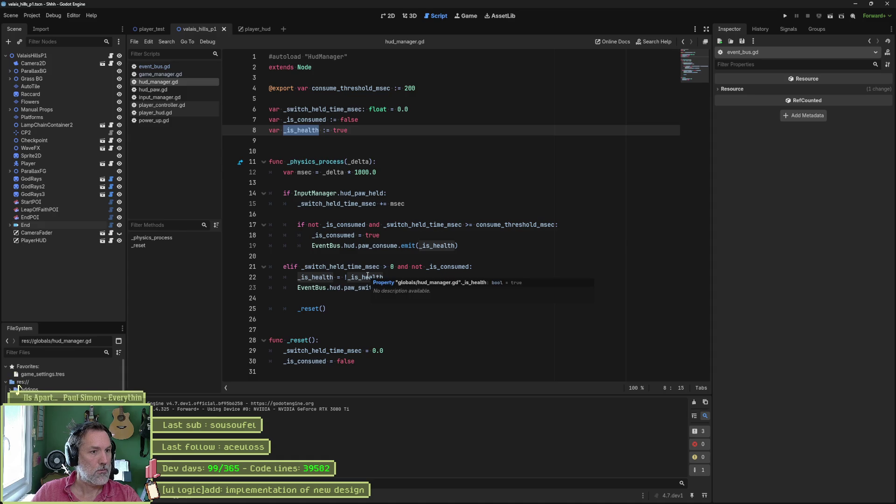
{"action": "left_click", "coordinate": [436, 274]}
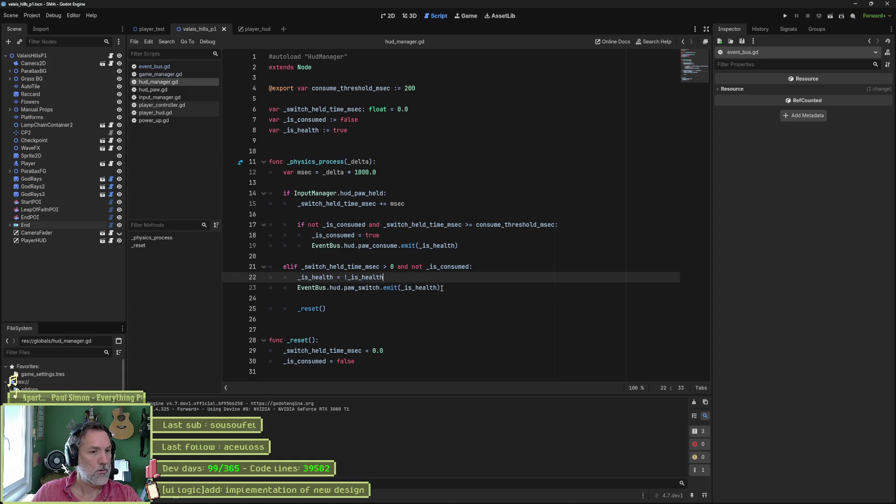
{"action": "mouse_move", "coordinate": [441, 249]}
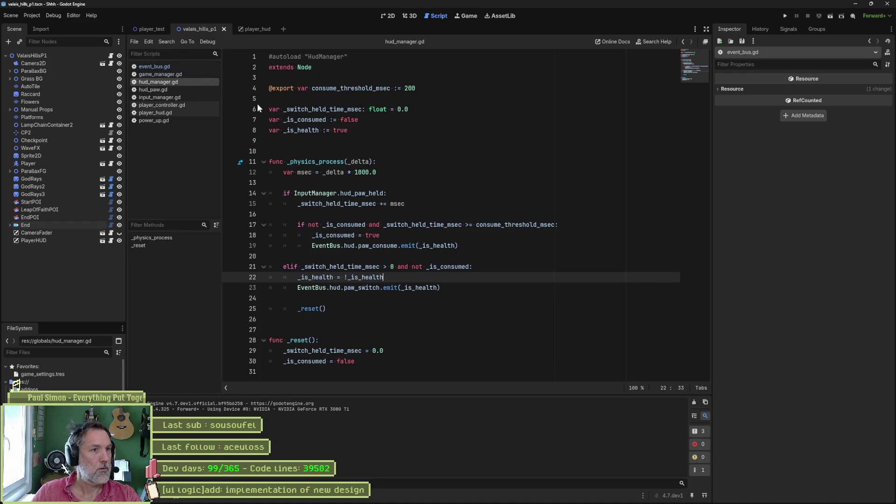
{"action": "key", "text": "ctrl+w"}
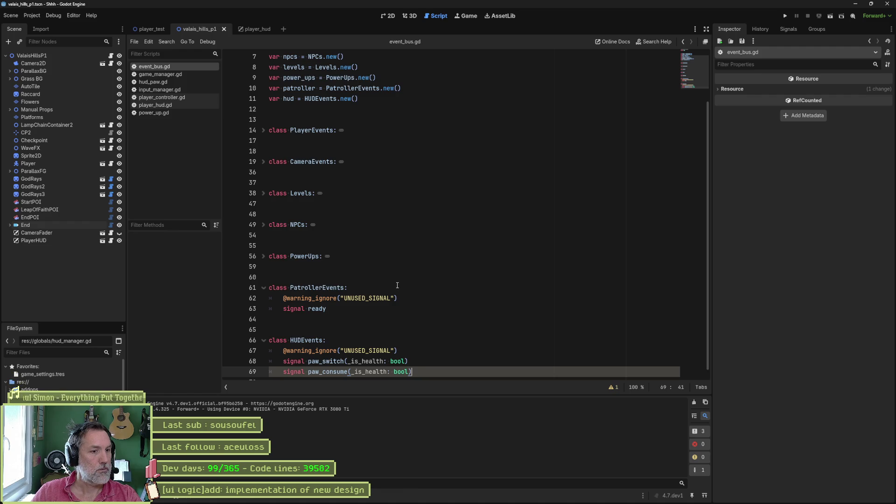
Step: Give _on_paw_consume an _is_health: bool parameter, print it in the debug message, and run
{"action": "key", "text": "ctrl+w"}
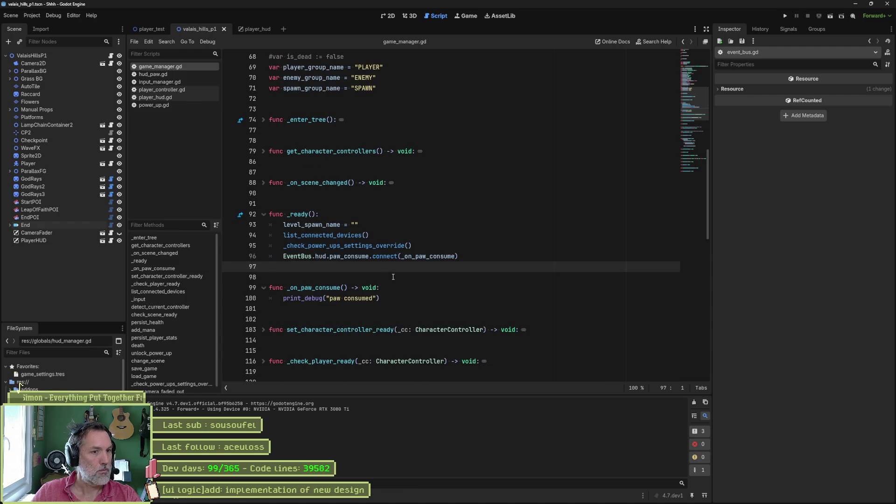
{"action": "left_click", "coordinate": [439, 256]}
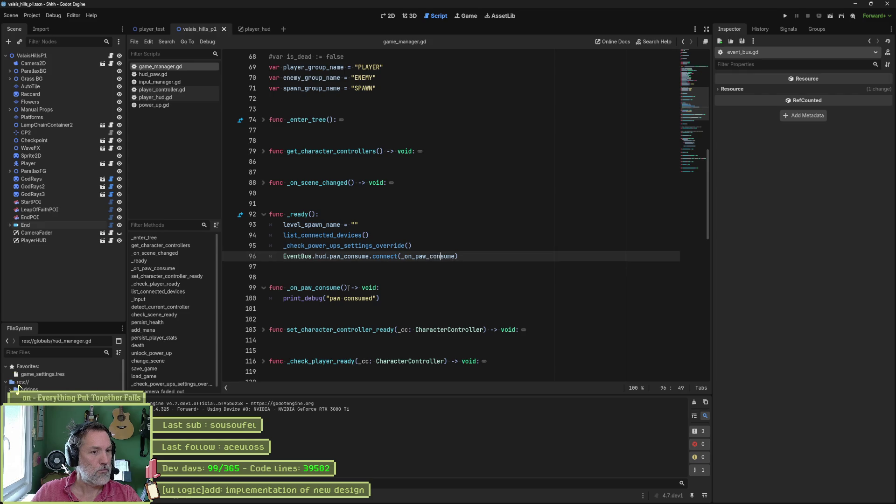
{"action": "left_click", "coordinate": [345, 288]}
{"action": "type", "text": "_is_health: bool"}
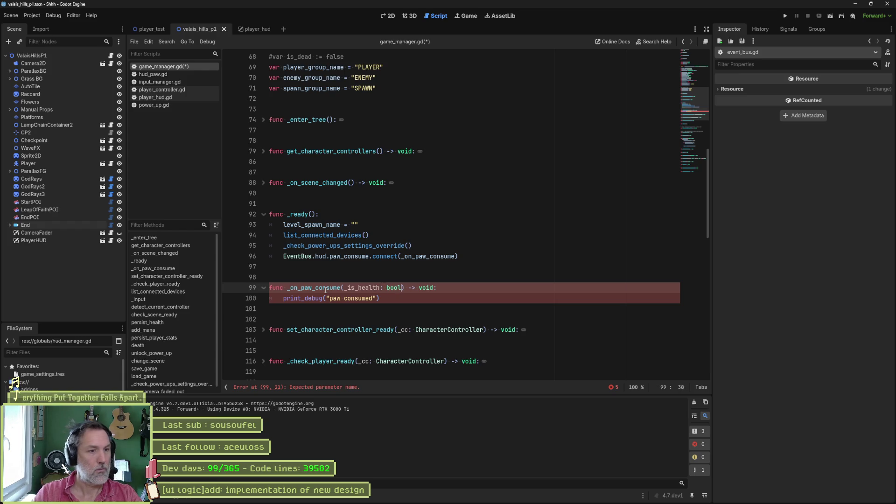
{"action": "left_click", "coordinate": [371, 299]}
{"action": "key", "text": "Right"}
{"action": "type", "text": "ealt ? "}
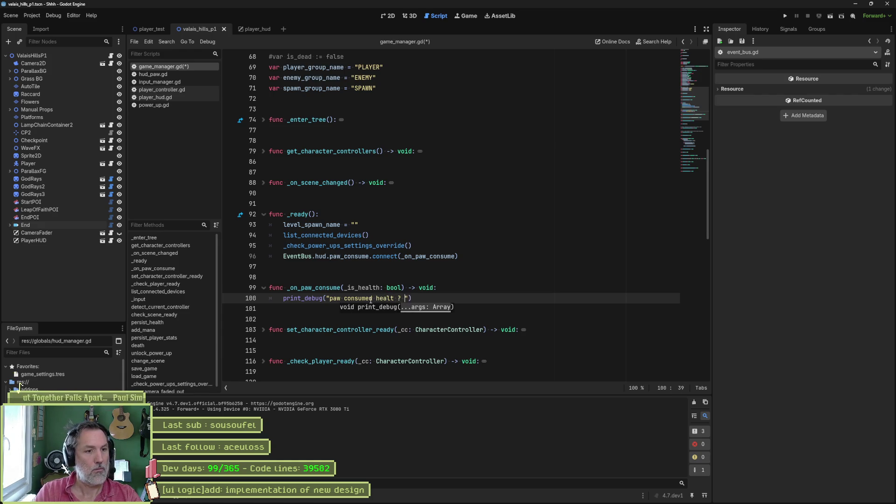
{"action": "type", "text": "_is_health"}
{"action": "key", "text": "F6"}
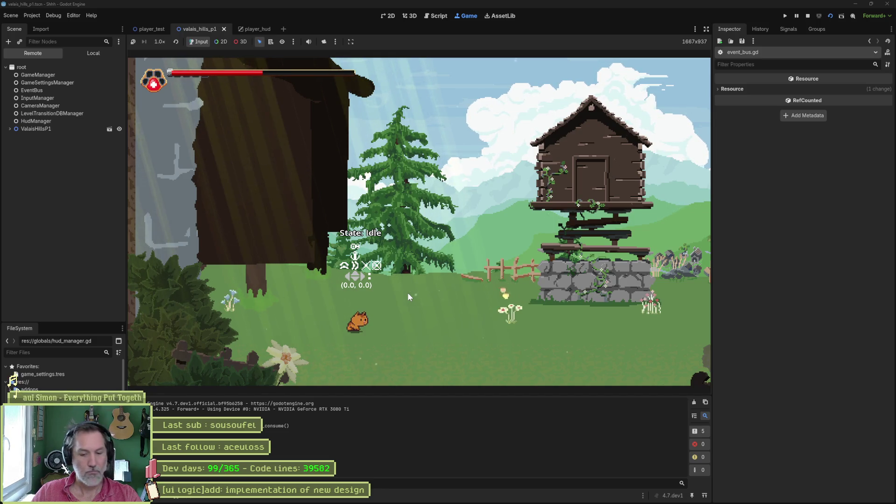
Step: Stop and rerun the game to check the paw consumed debug output
{"action": "key", "text": "F8"}
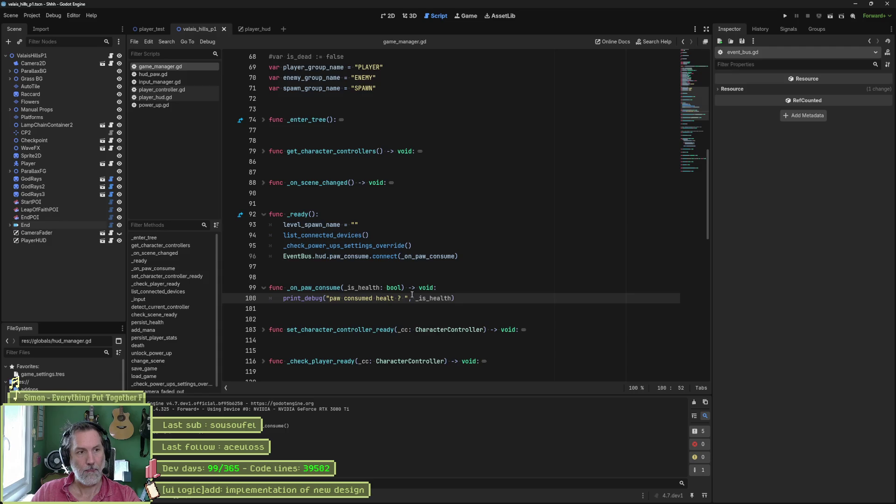
{"action": "key", "text": "F5"}
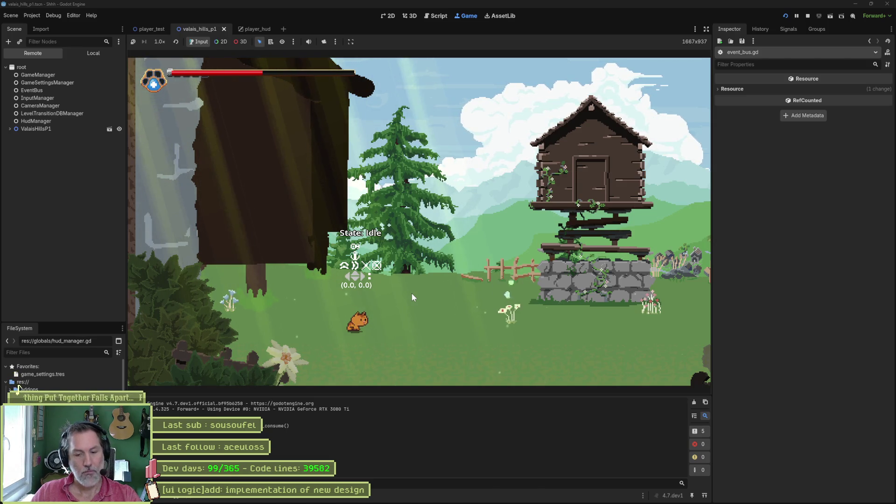
{"action": "key", "text": "F8"}
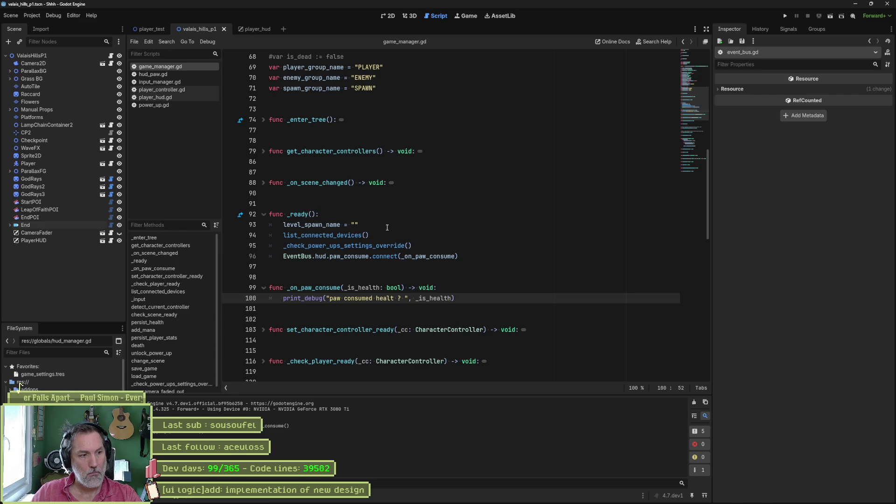
Step: Fix the misspelled 'healt' to 'health' in the _on_paw_consume debug message
{"action": "left_click", "coordinate": [398, 298]}
{"action": "type", "text": "h"}
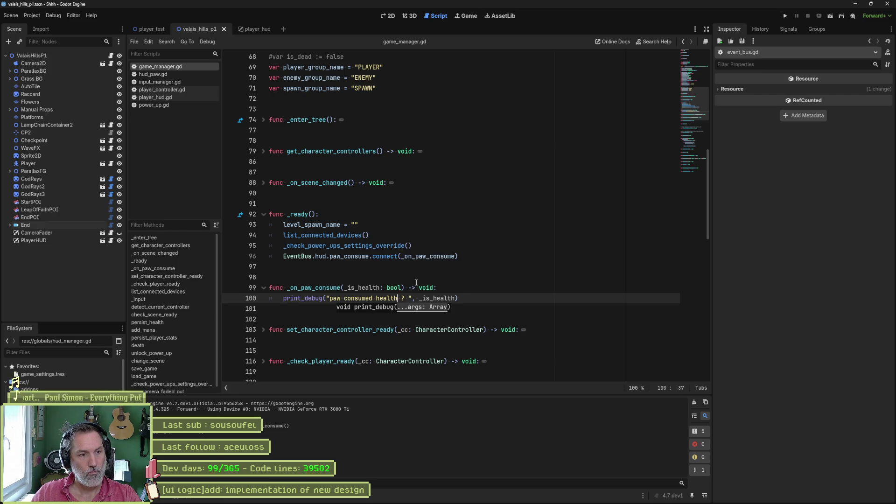
{"action": "left_click", "coordinate": [185, 74]}
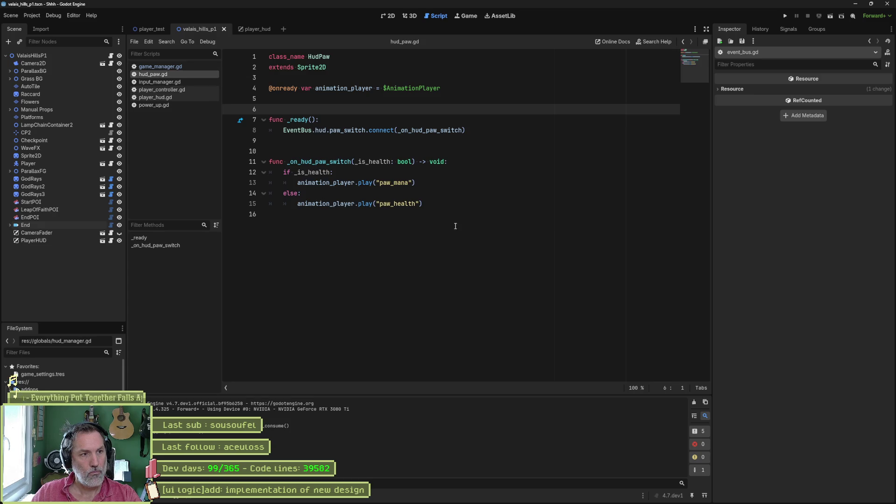
Step: Swap the play lines so health plays paw_health and else plays paw_mana, then run the scene
{"action": "double_click", "coordinate": [394, 184]}
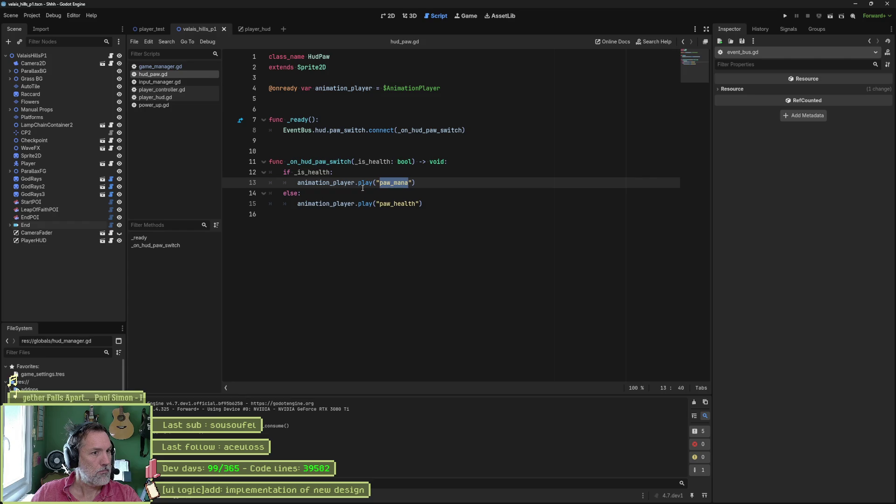
{"action": "left_click", "coordinate": [439, 203]}
{"action": "key", "text": "alt+Up"}
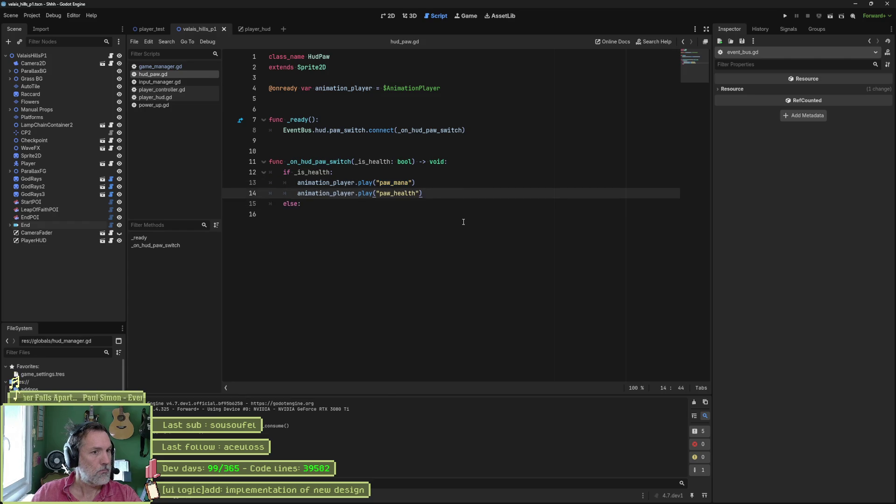
{"action": "key", "text": "Up"}
{"action": "key", "text": "alt+Down"}
{"action": "key", "text": "alt+Down"}
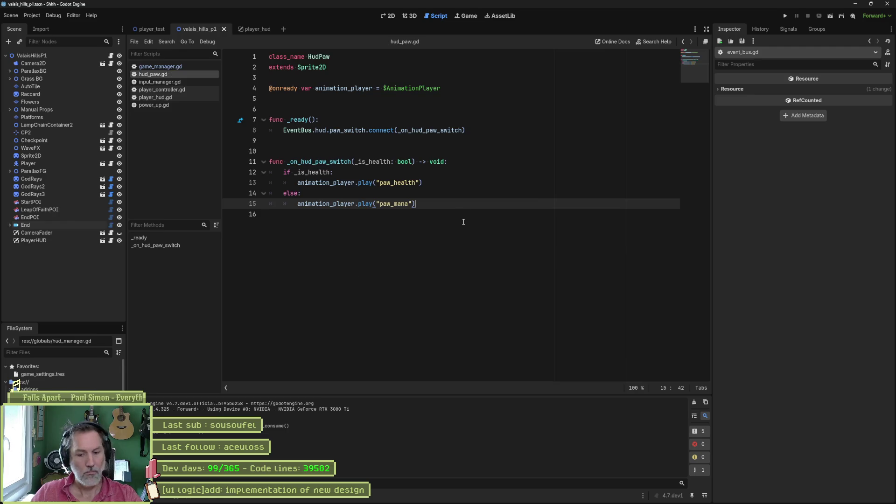
{"action": "key", "text": "F6"}
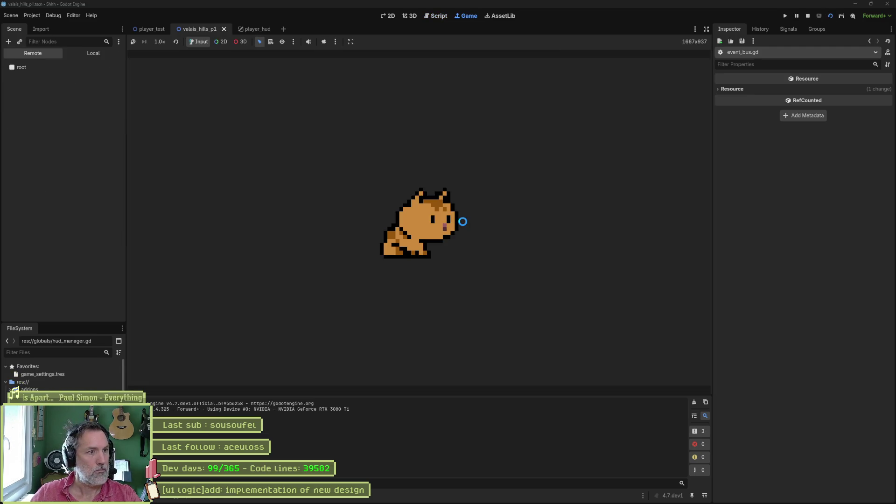